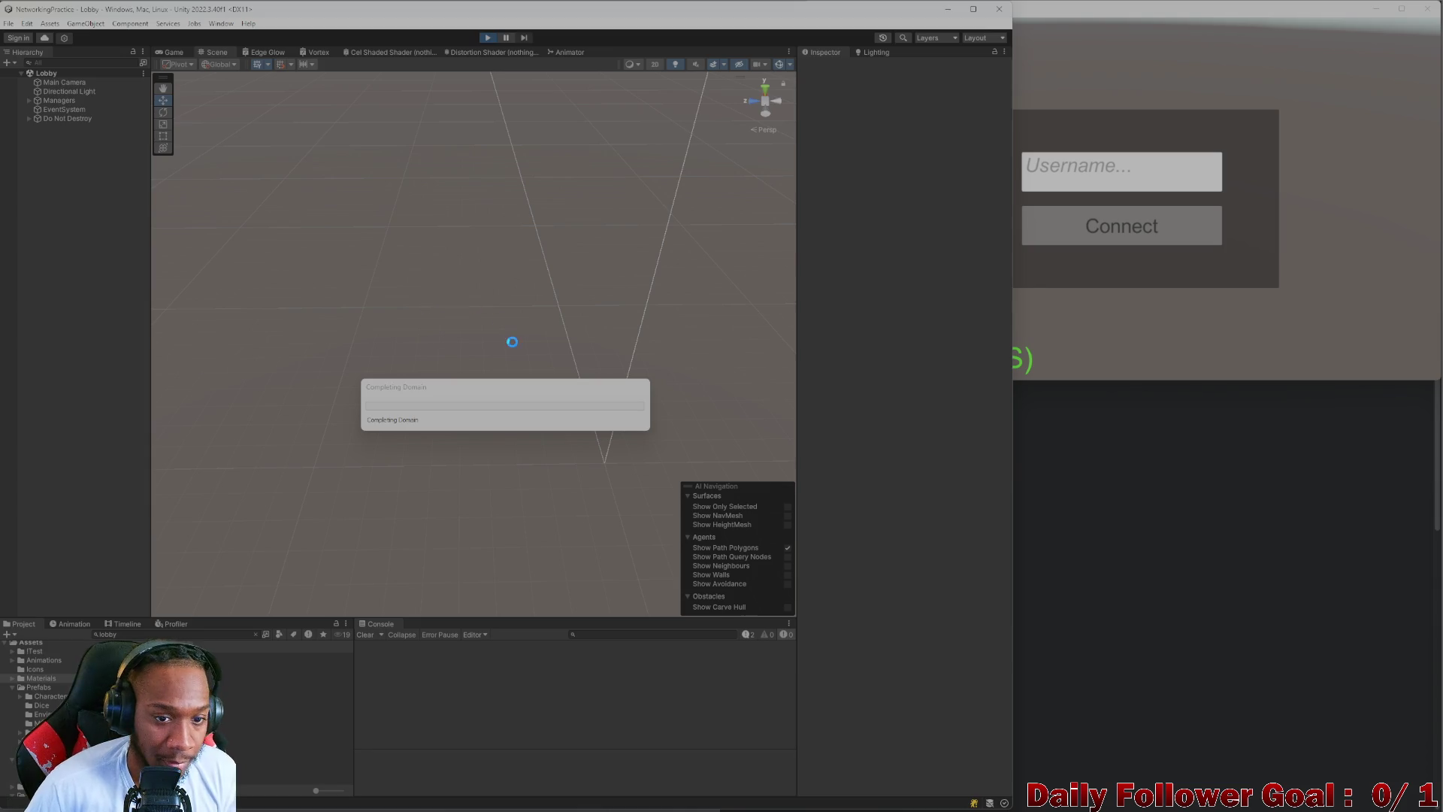
- Connect player 'asdf' in the Game view and player 'zxcv' in the build window
left_click(474, 314)
type("asdf")
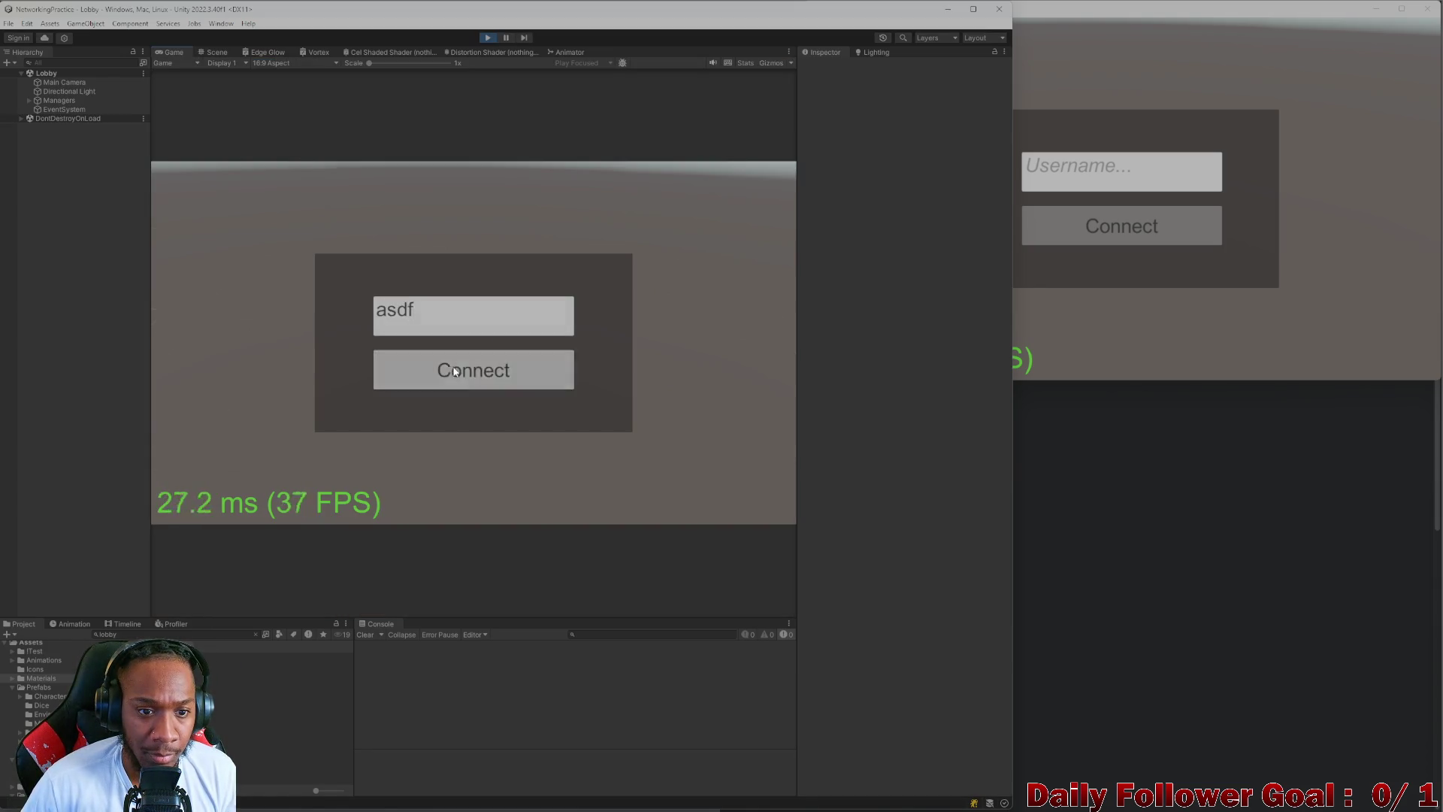
left_click(473, 368)
left_click(1120, 171)
type("zxcv")
left_click(1067, 237)
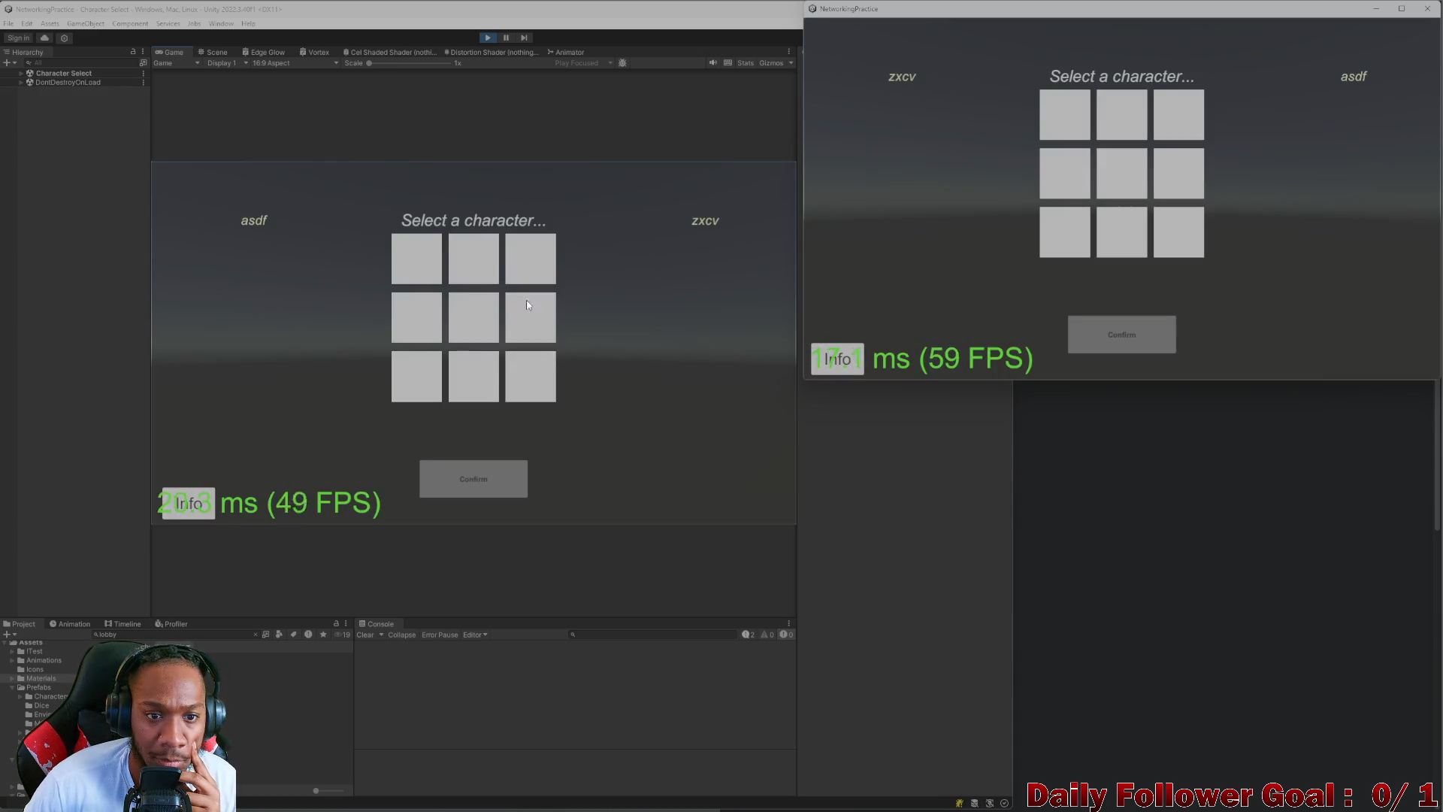
- Confirm The Brawn for the first player and The Speedster for the second player
left_click(473, 258)
left_click(471, 481)
left_click(1065, 114)
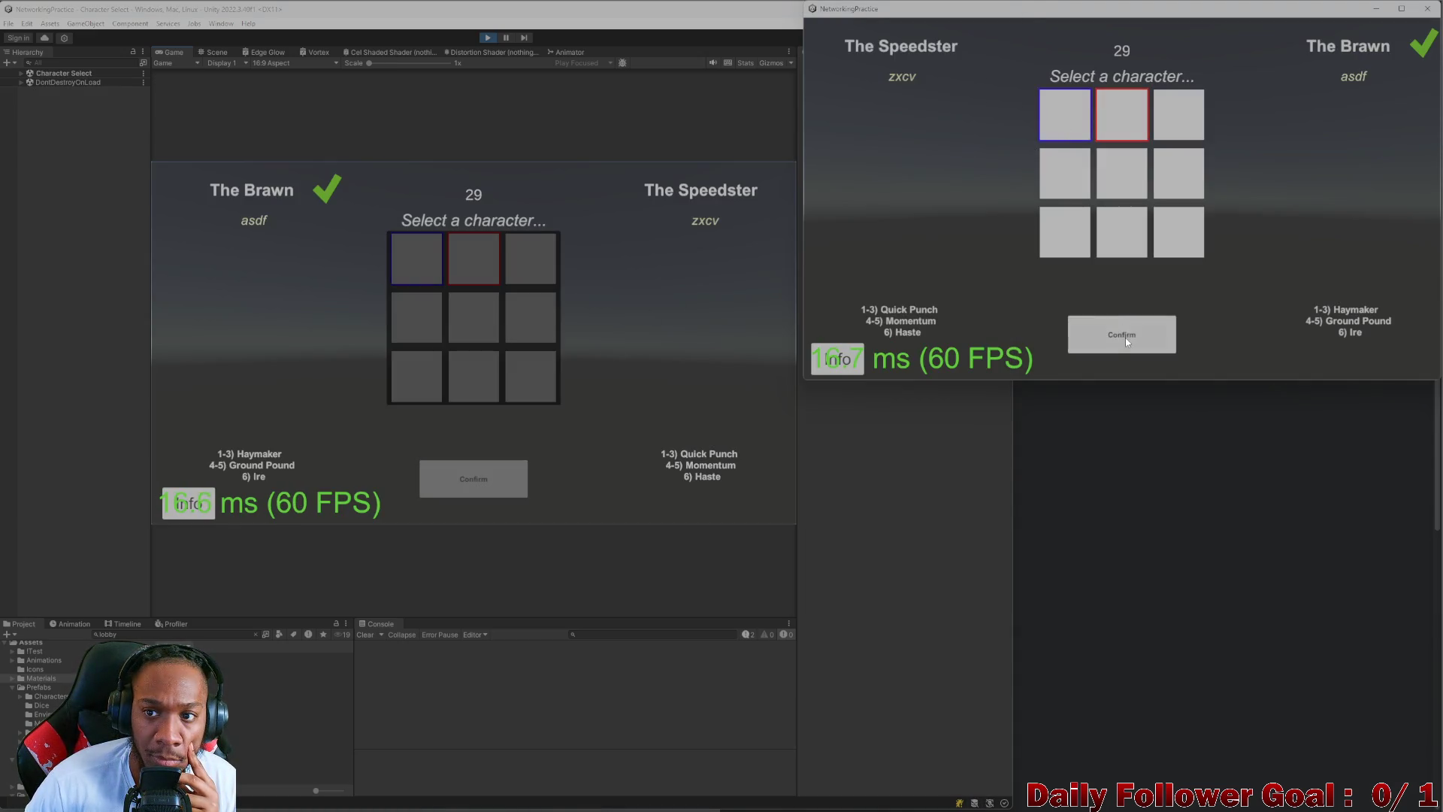
left_click(1125, 336)
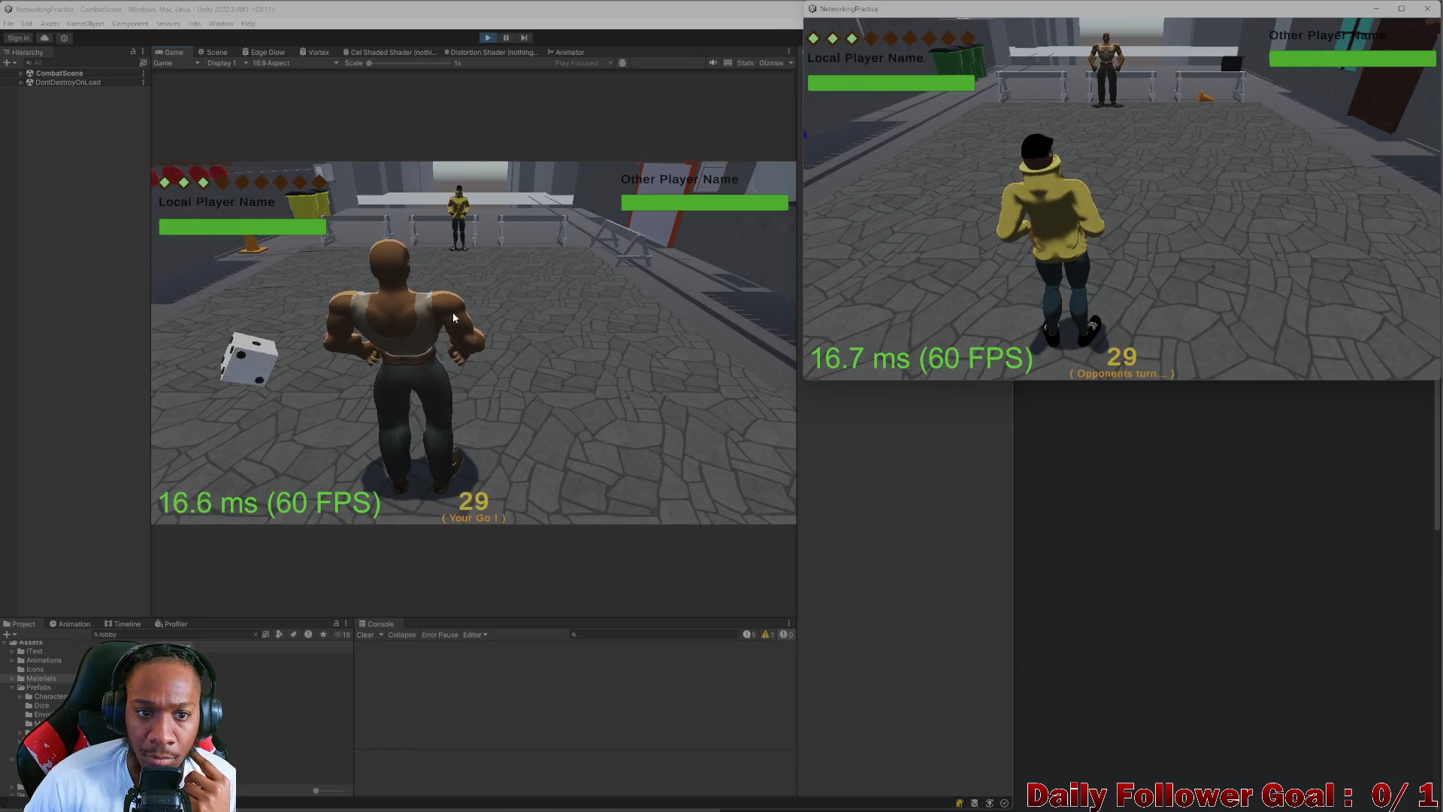
- Roll the die, move the first character along the green path, and end the turn
left_click(201, 368)
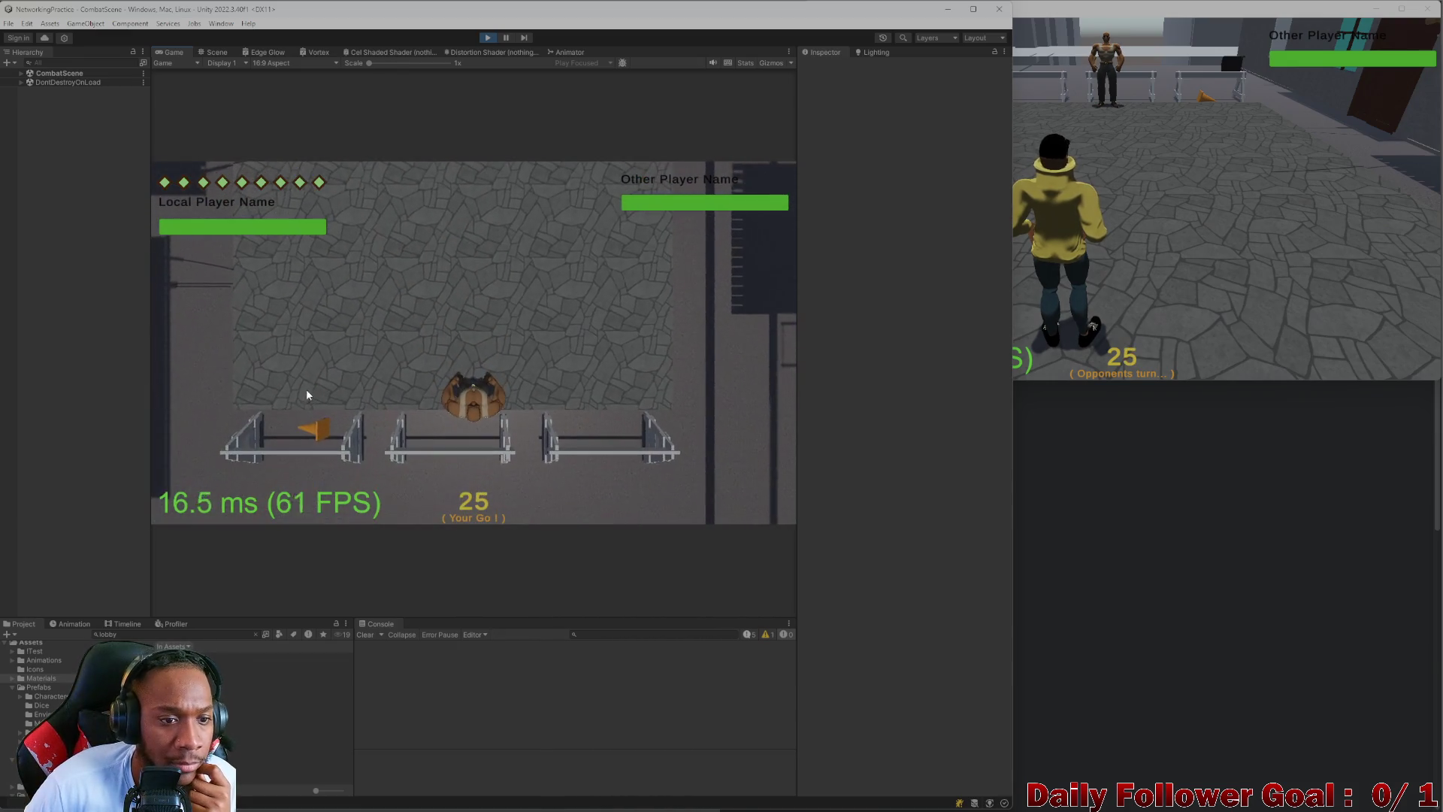
left_click(310, 406)
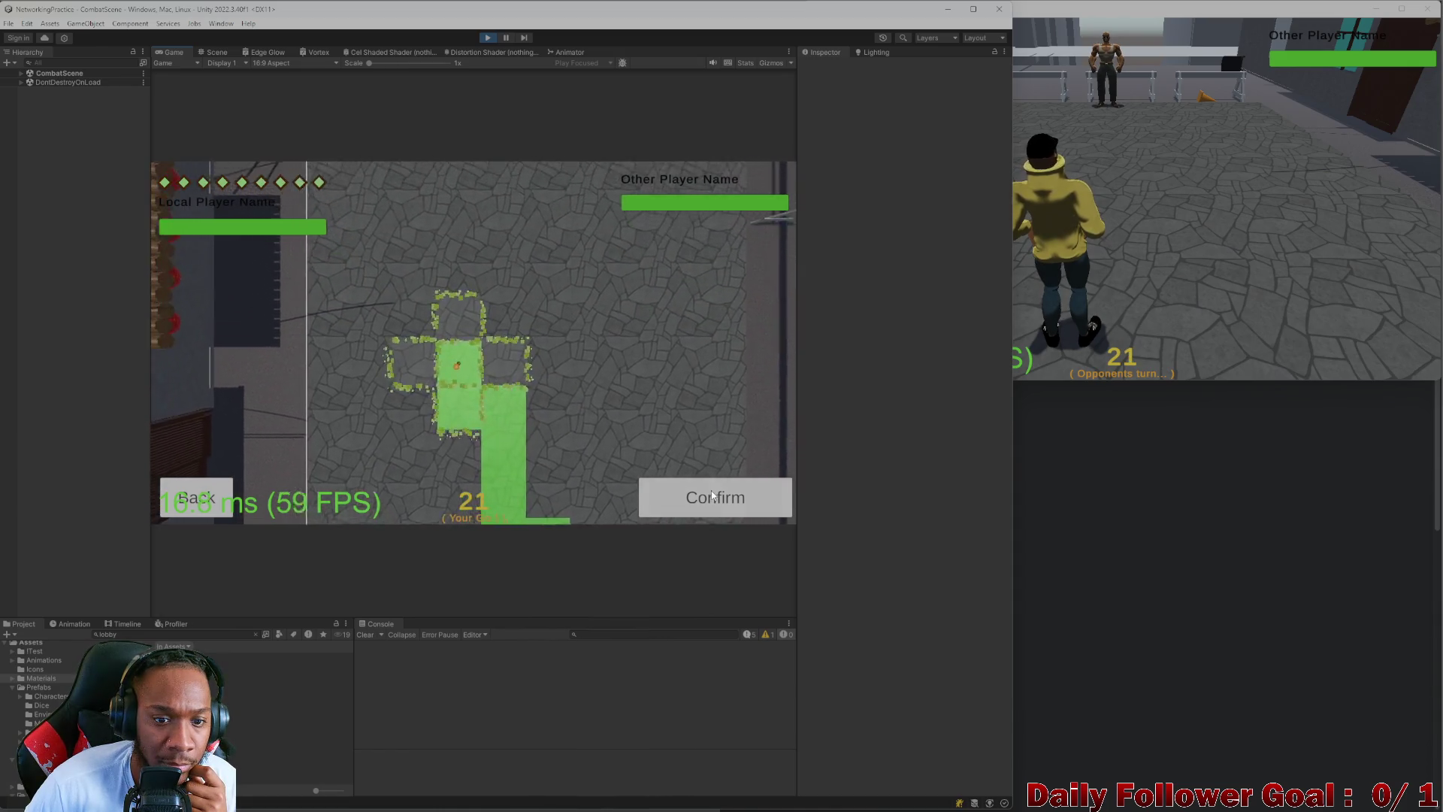
left_click(713, 496)
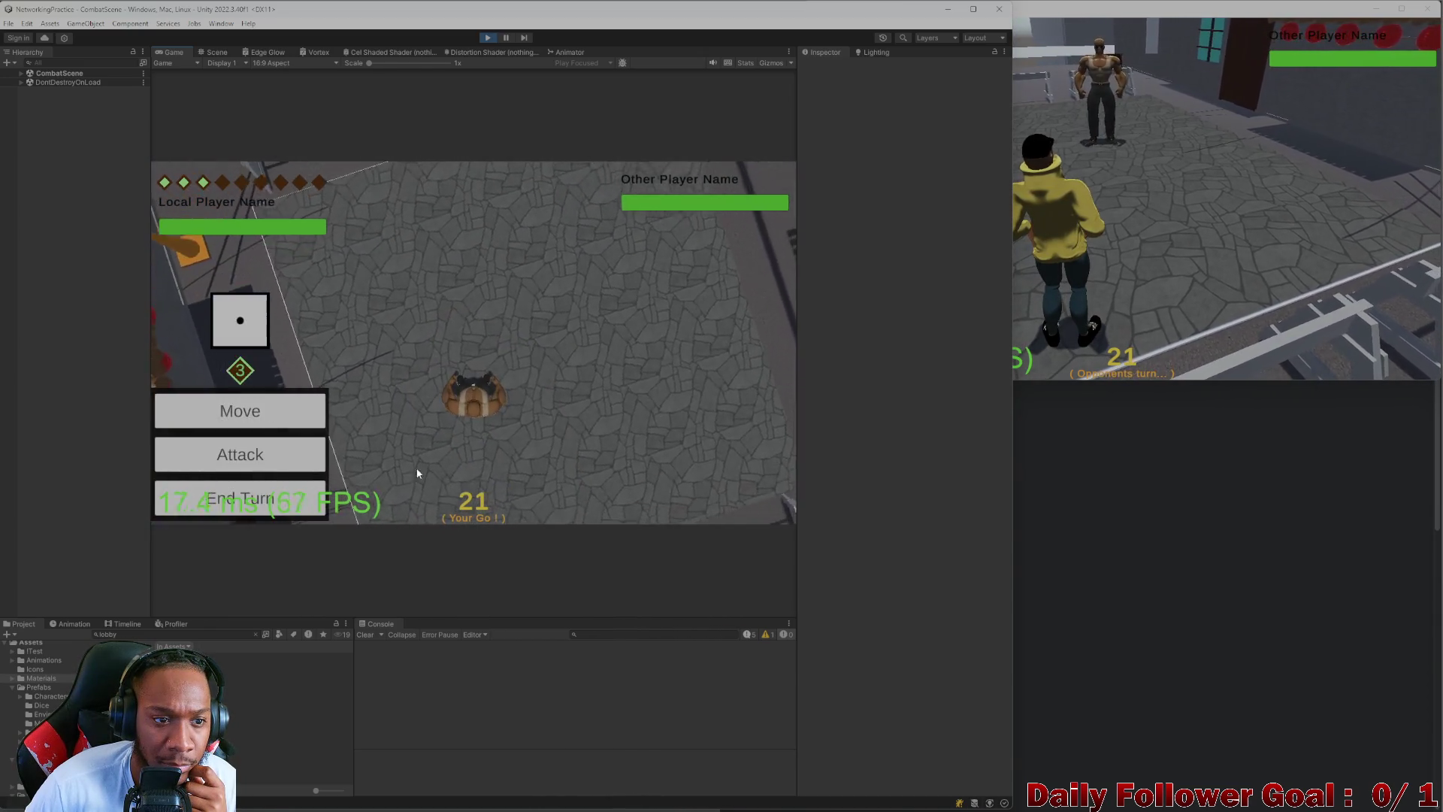
left_click(240, 498)
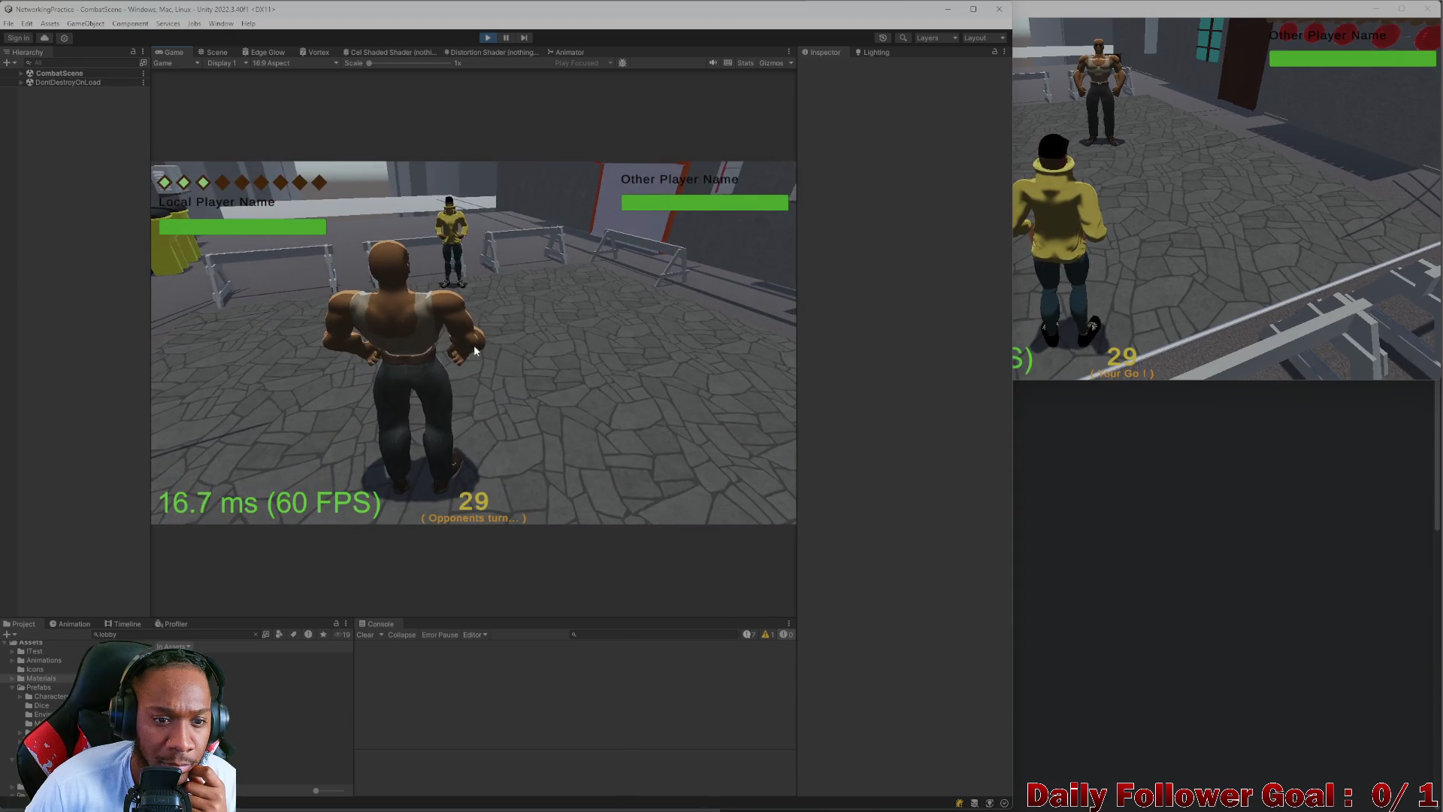
- Move the second character next to the opponent, end its turn, then roll for player one
left_click(1035, 277)
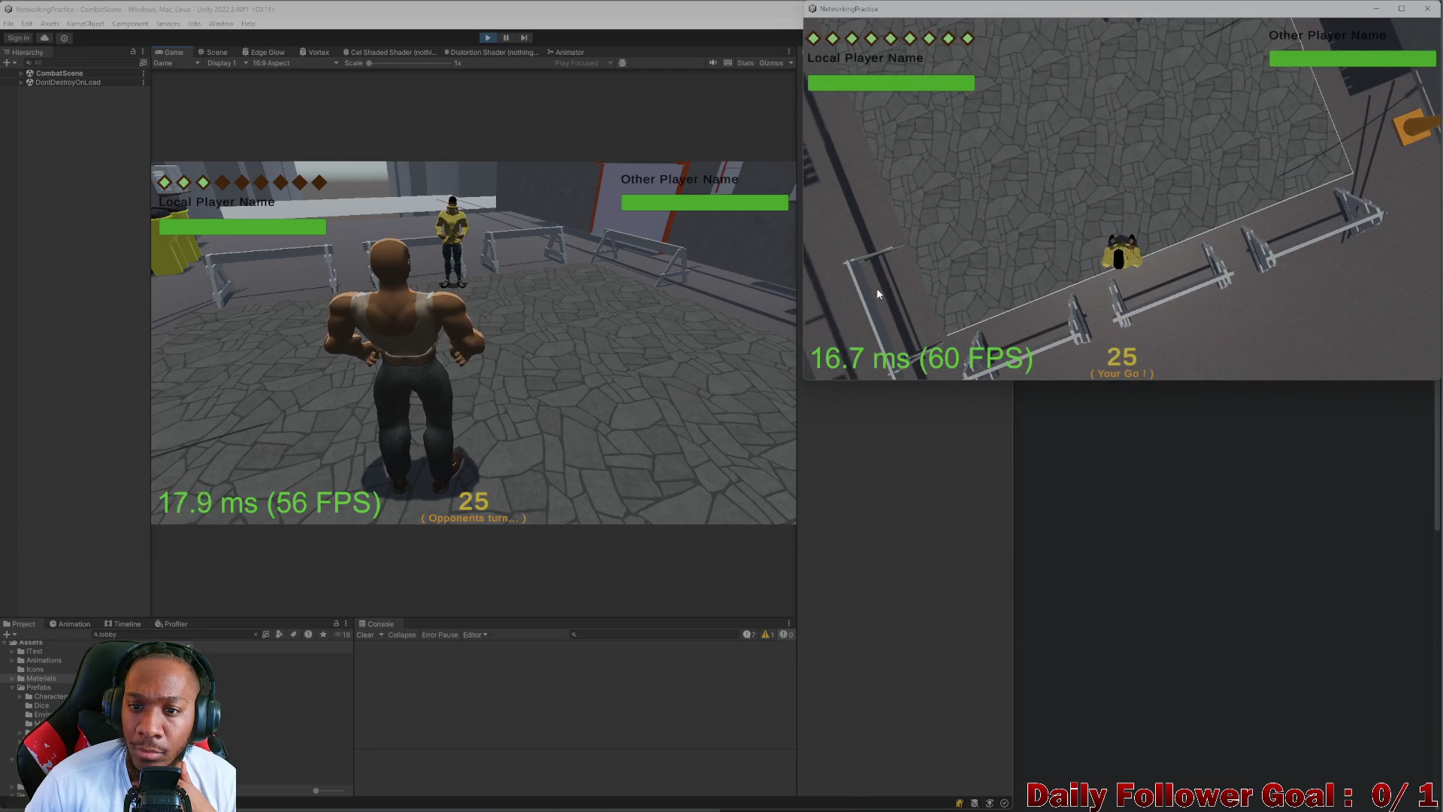
left_click(939, 263)
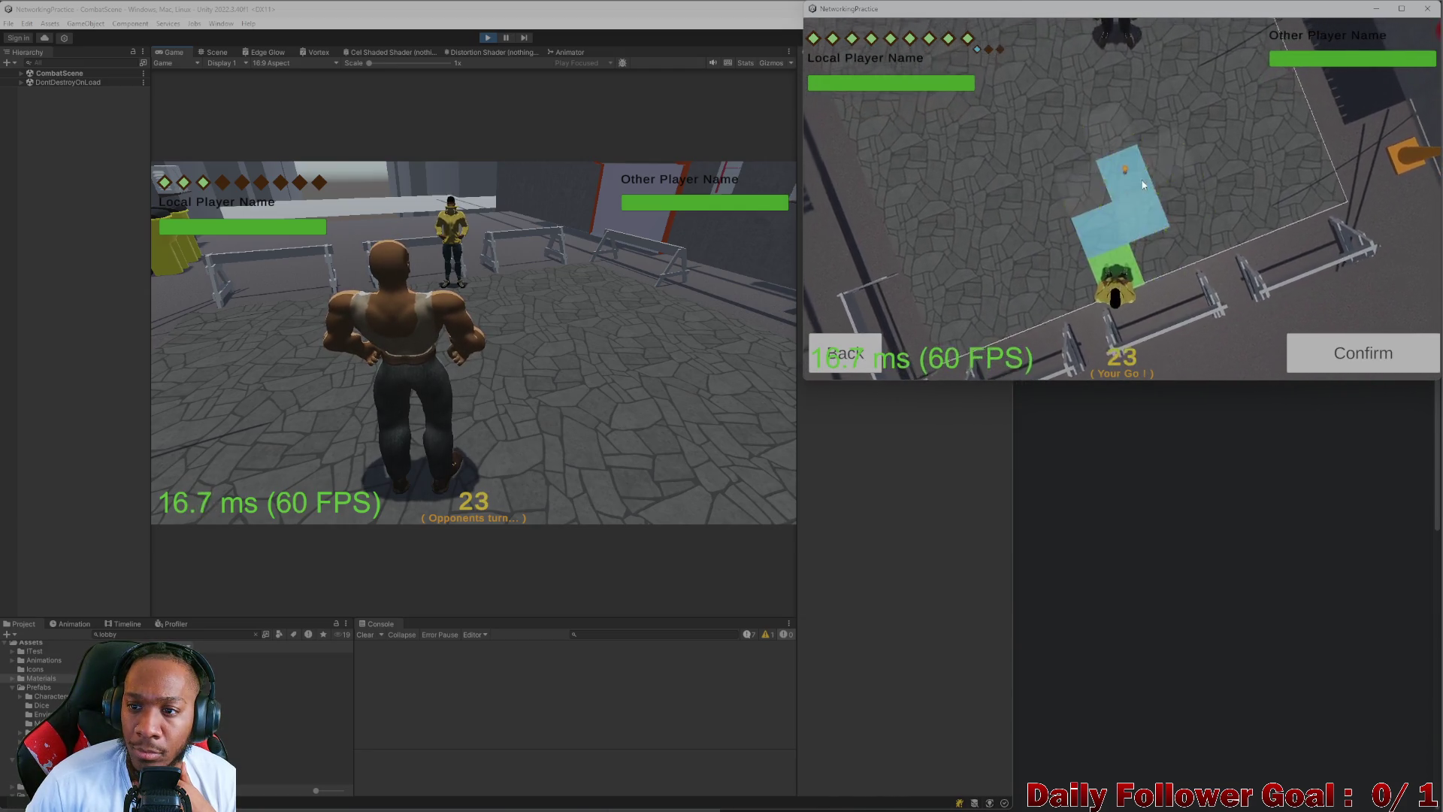
left_click(1345, 354)
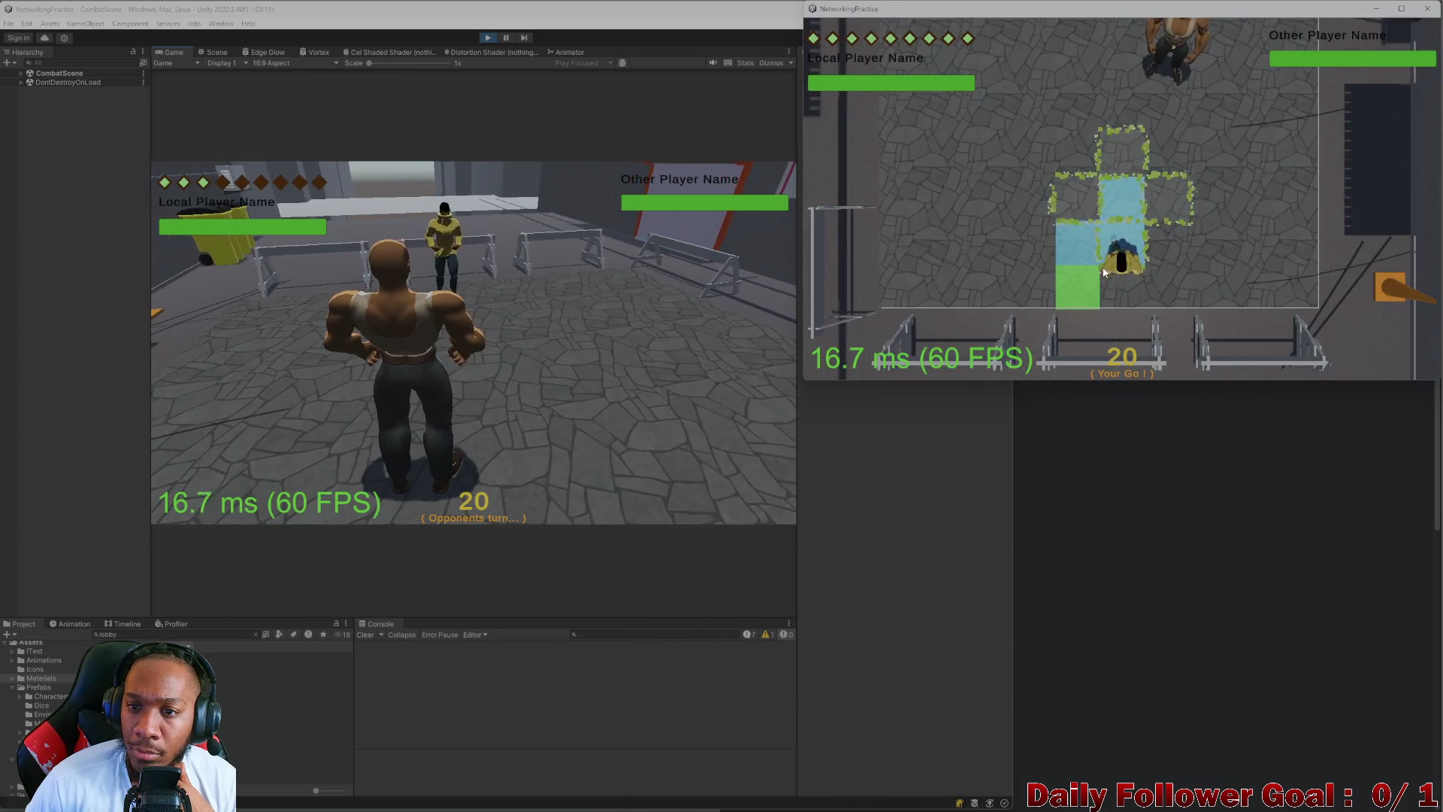
left_click(942, 269)
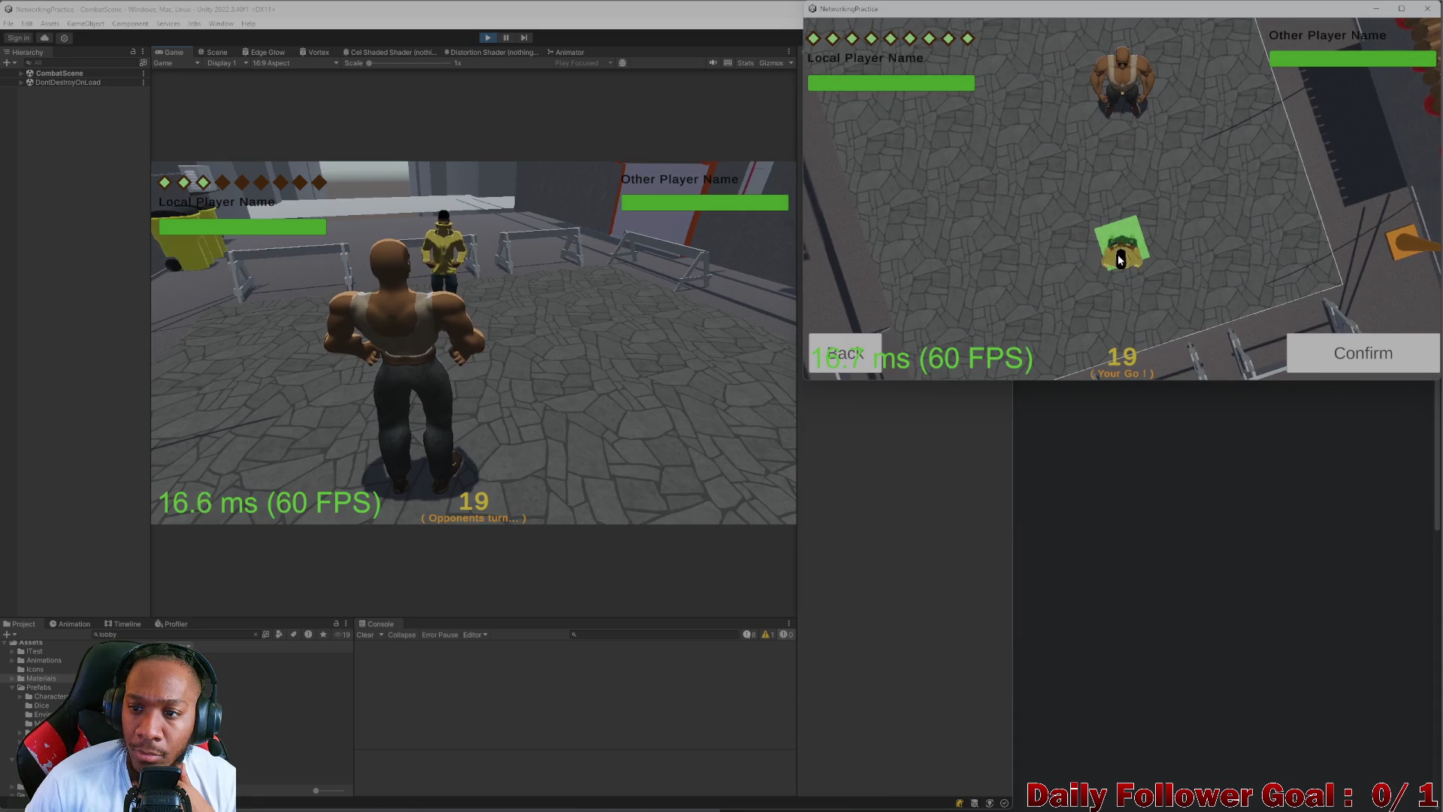
left_click(1361, 342)
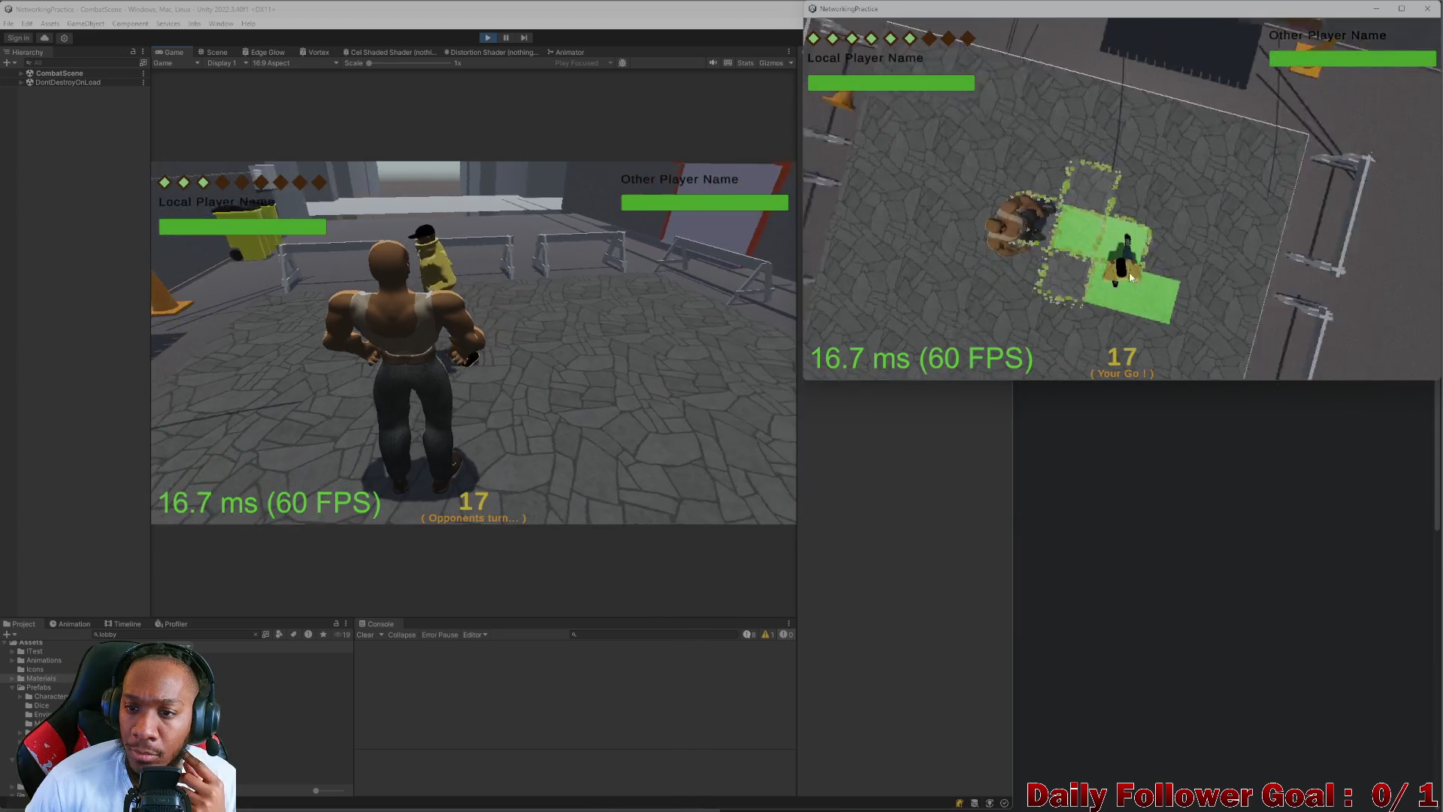
left_click(921, 340)
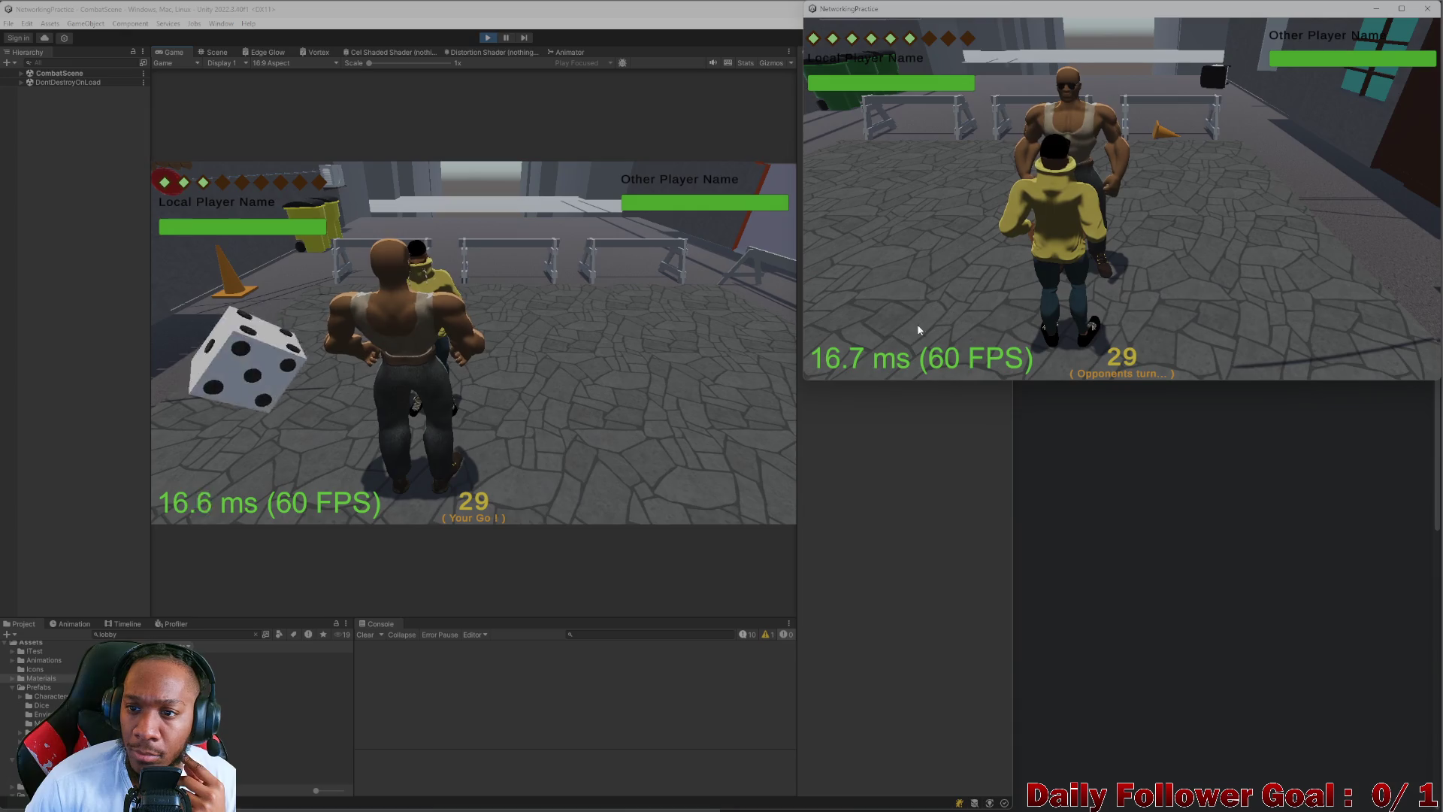
left_click(274, 362)
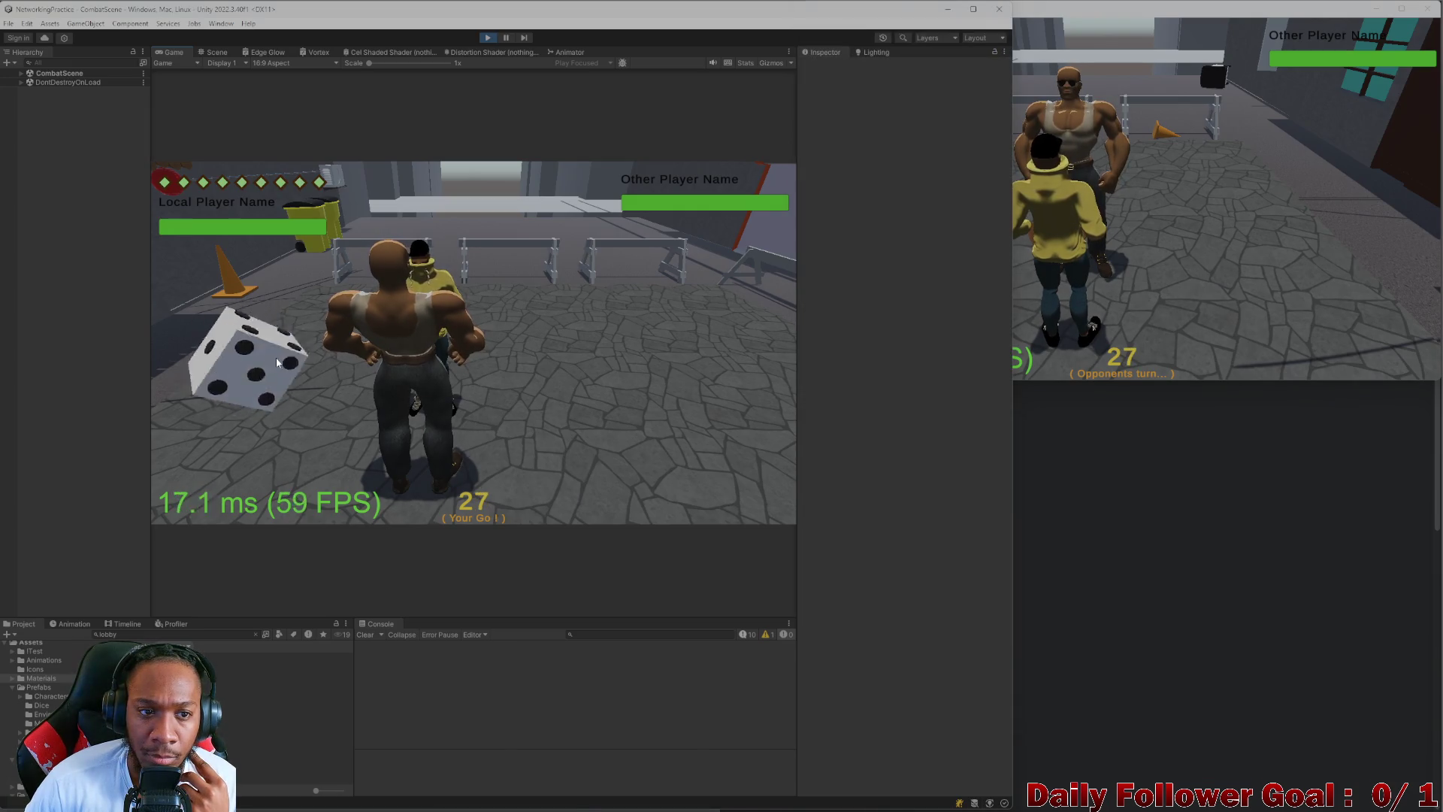
left_click(275, 363)
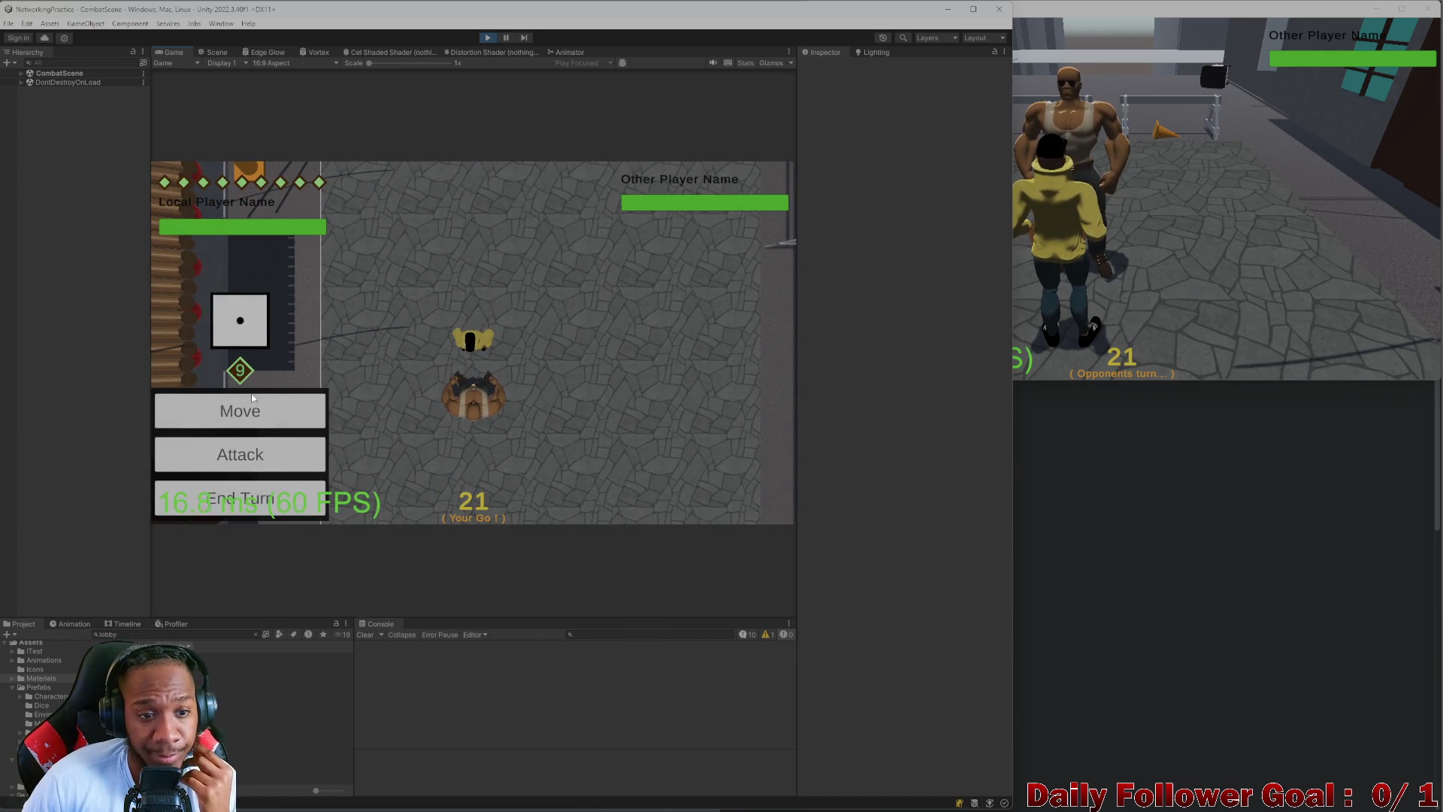
- Hit the opponent with an attack and a Ground Pound, then make a short move
left_click(267, 454)
left_click(671, 502)
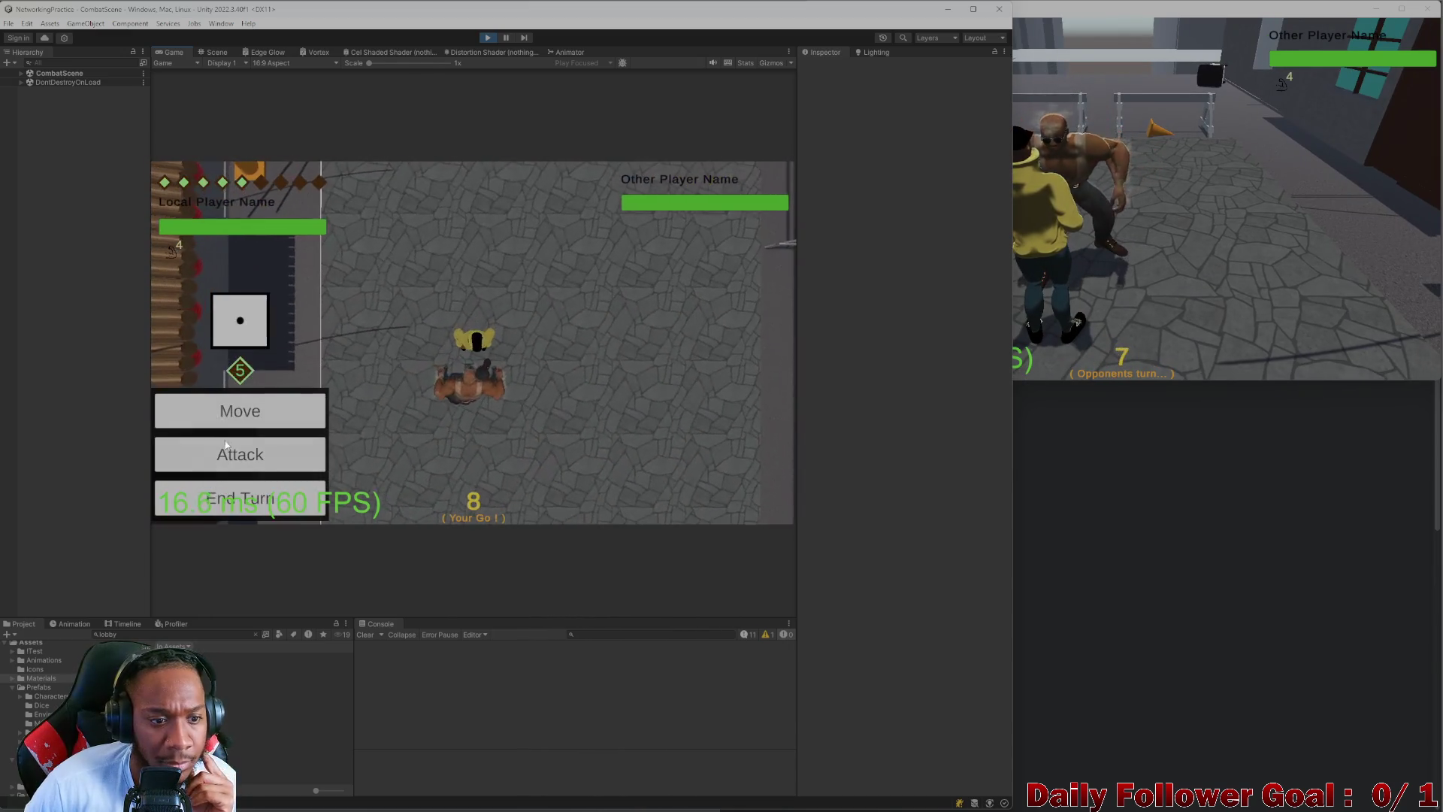
left_click(239, 445)
left_click(266, 354)
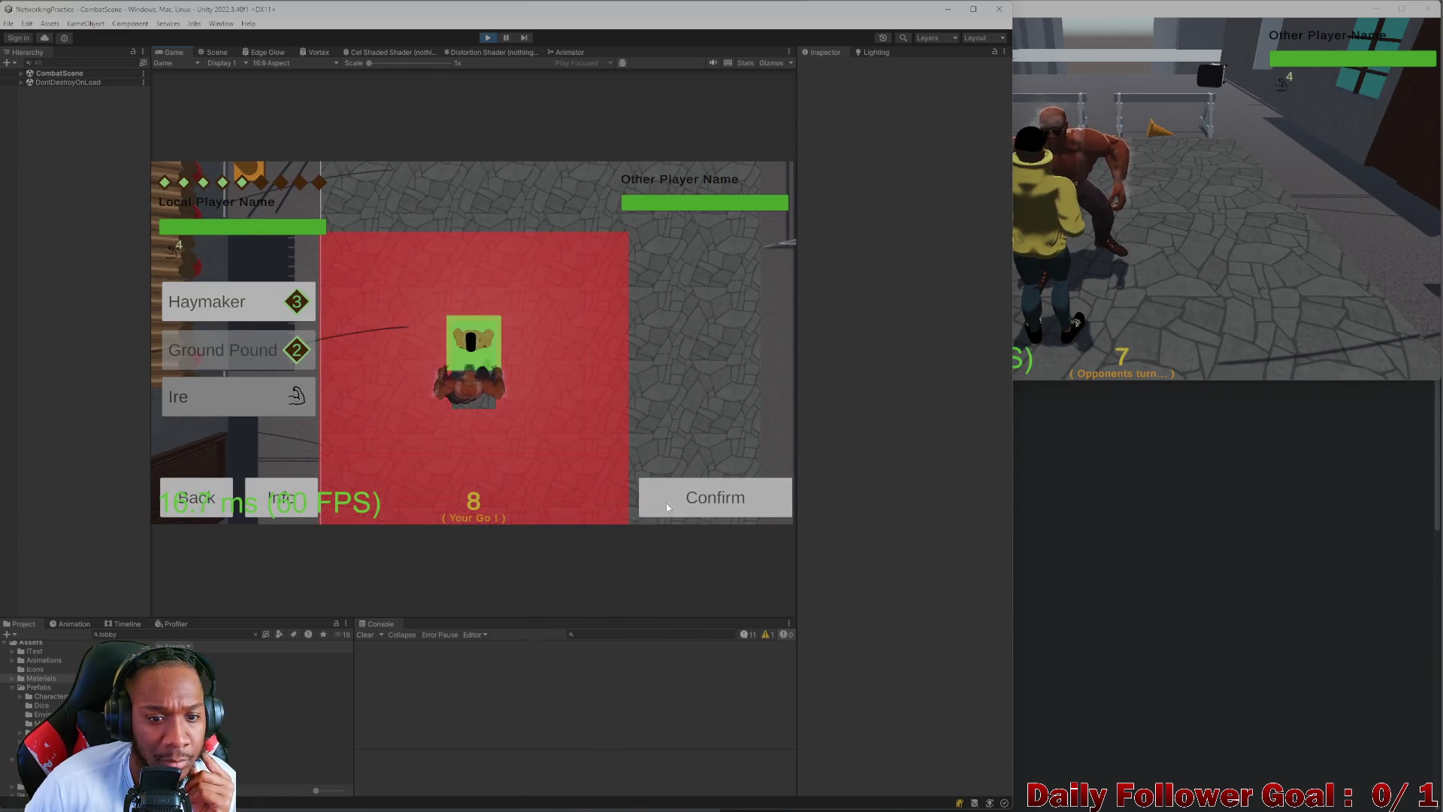
left_click(687, 493)
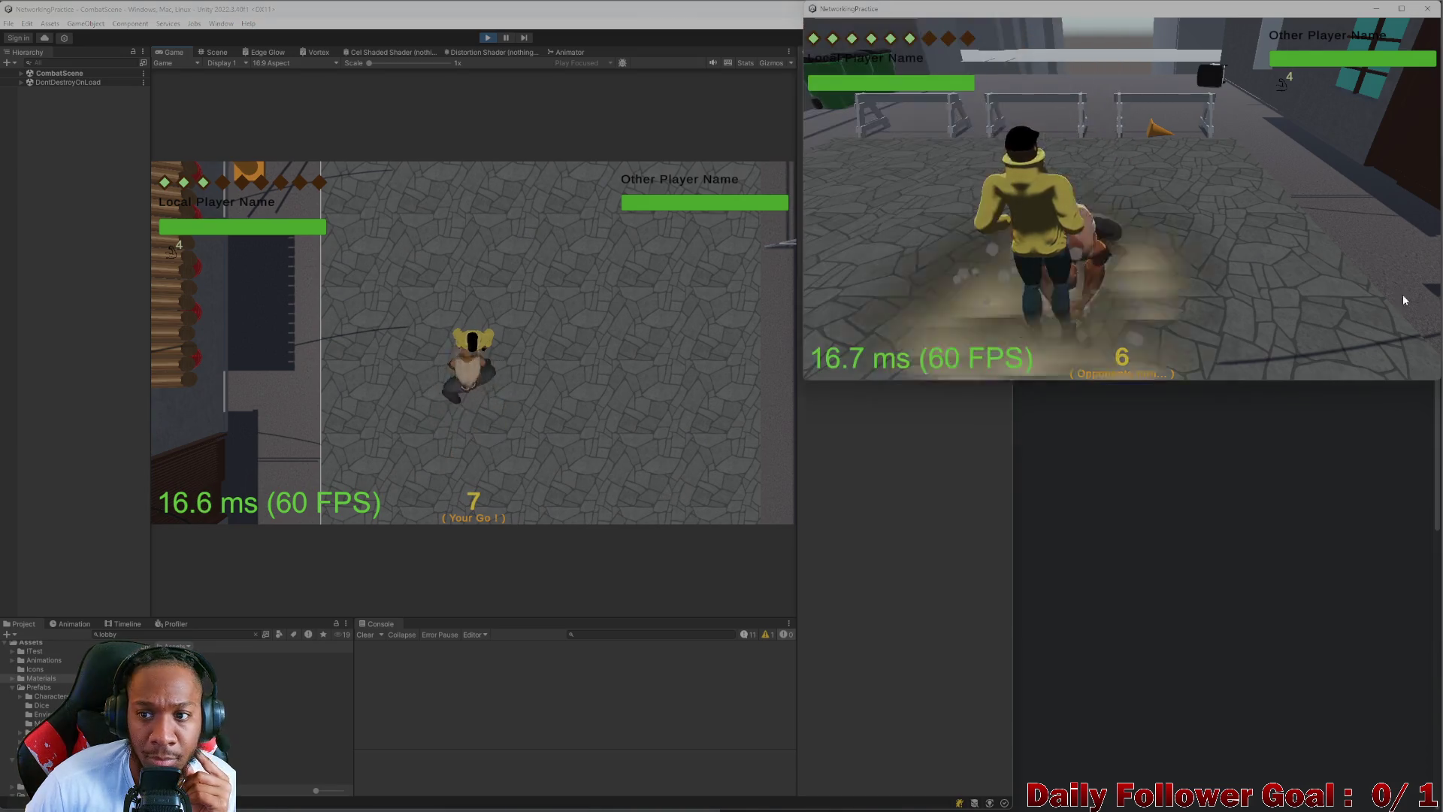
left_click(277, 412)
left_click(698, 493)
- Land a Haymaker on the opponent, then switch to the parking lot texture image search
left_click(1154, 259)
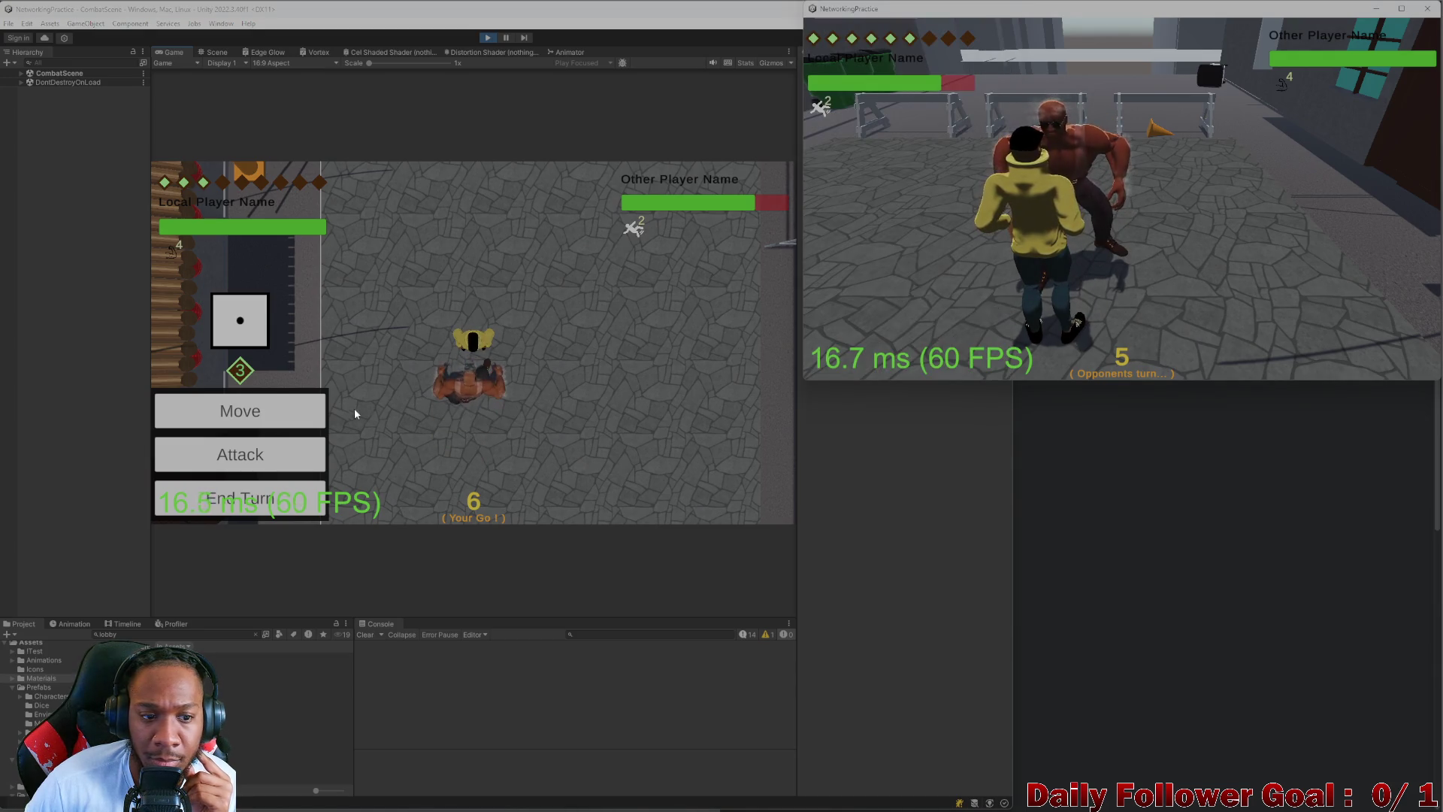
left_click(278, 451)
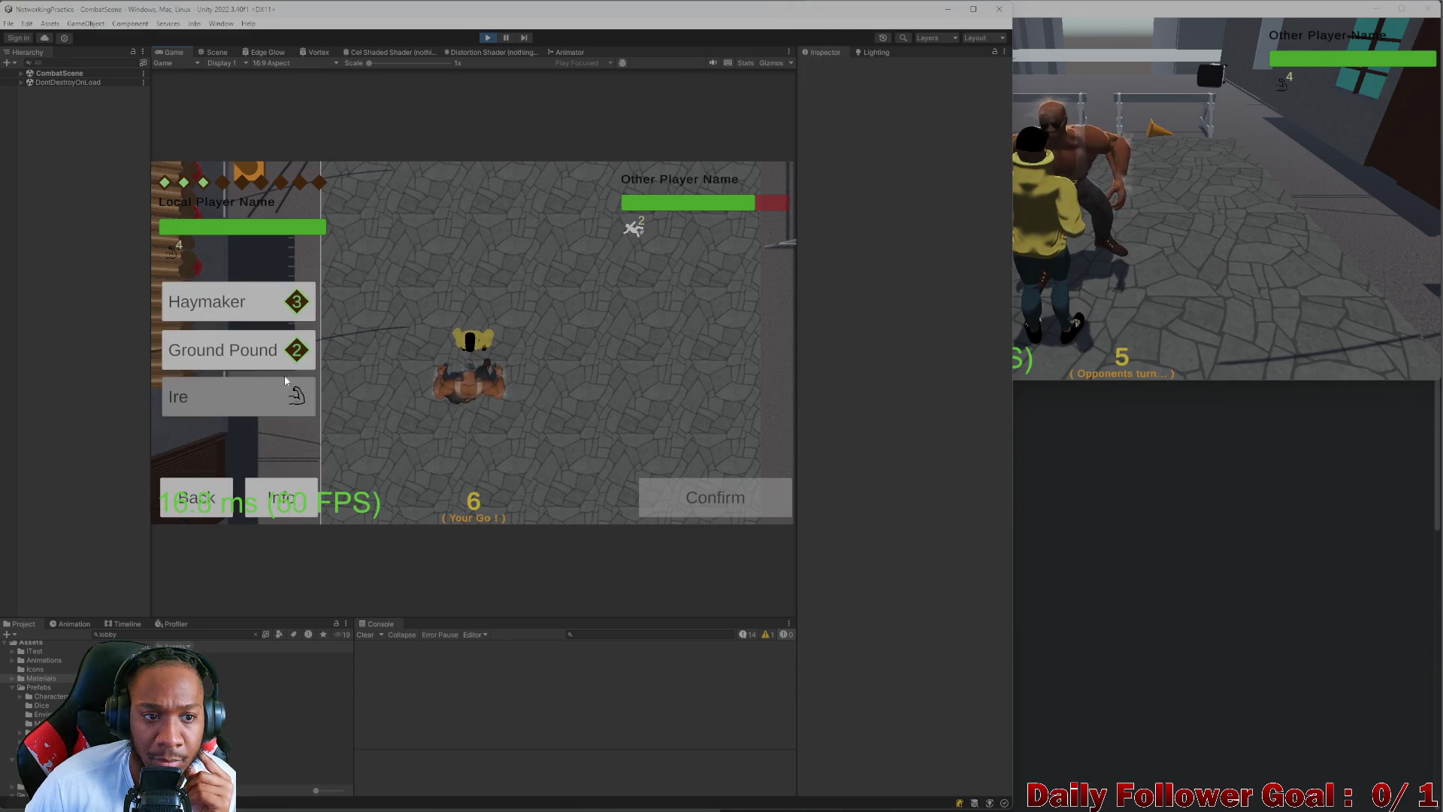
left_click(278, 316)
left_click(714, 497)
left_click(1156, 288)
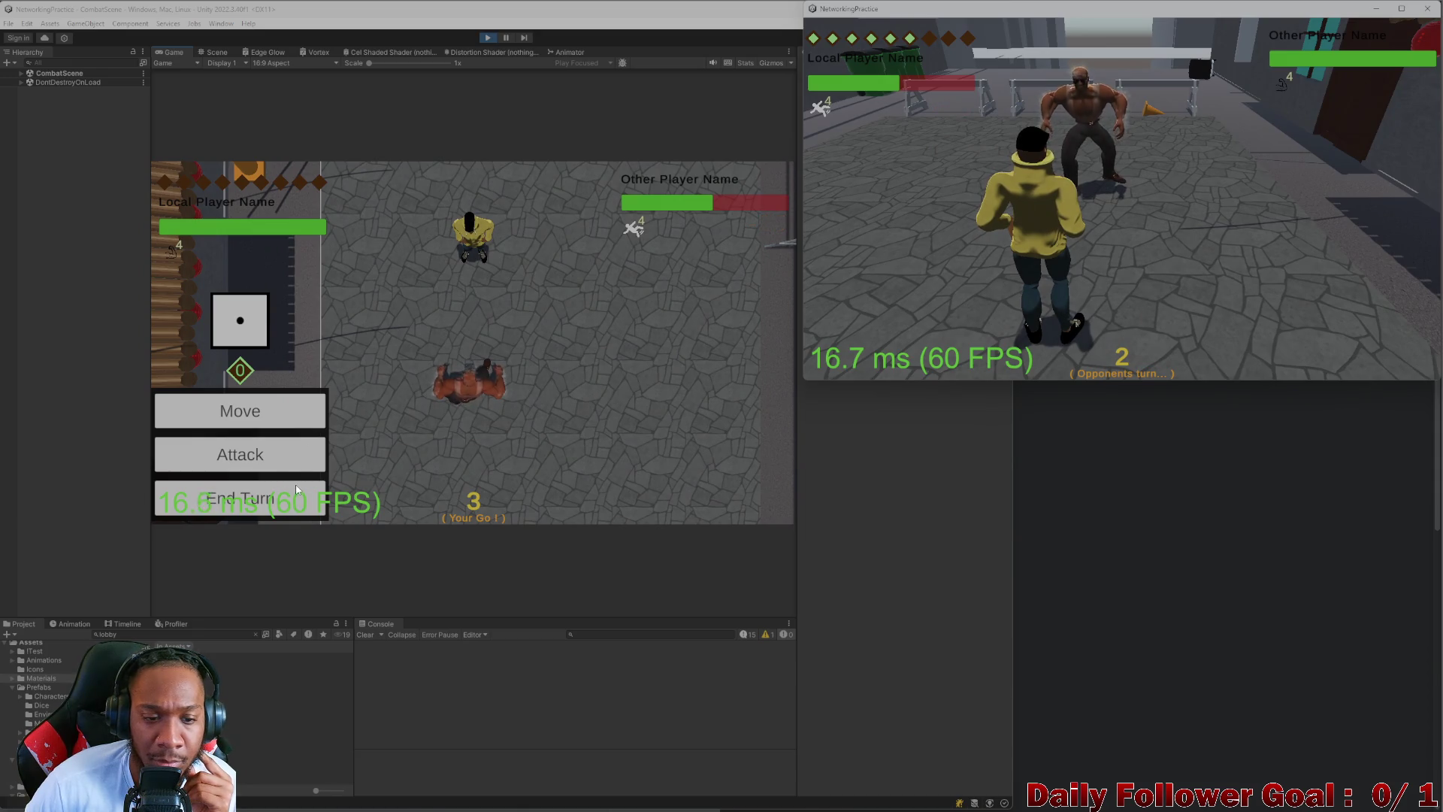
key("alt+Tab")
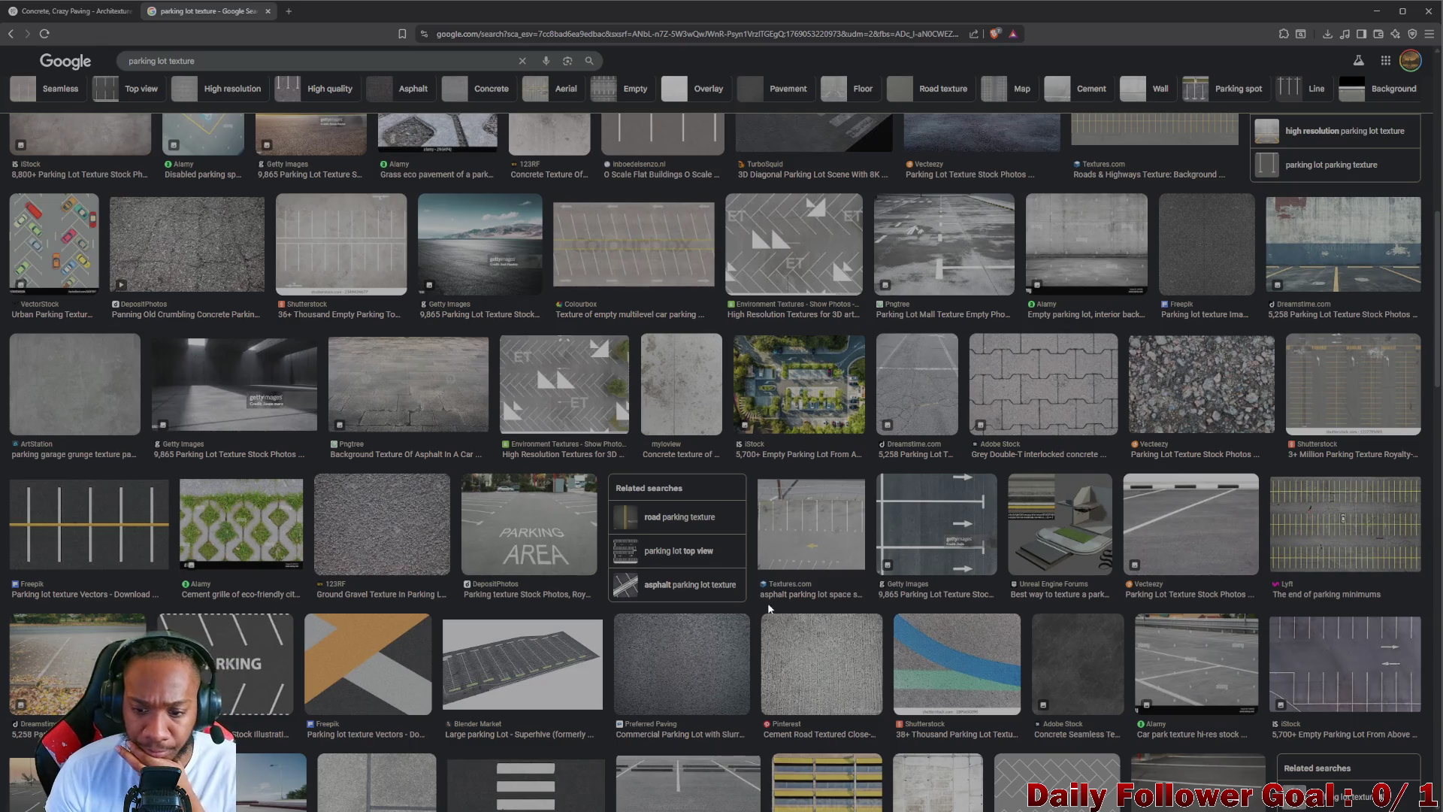
- Scroll the parking lot texture images, preview a yellow-lined asphalt one, then open the web results
scroll(845, 601, "up", 2)
scroll(1127, 556, "up", 5)
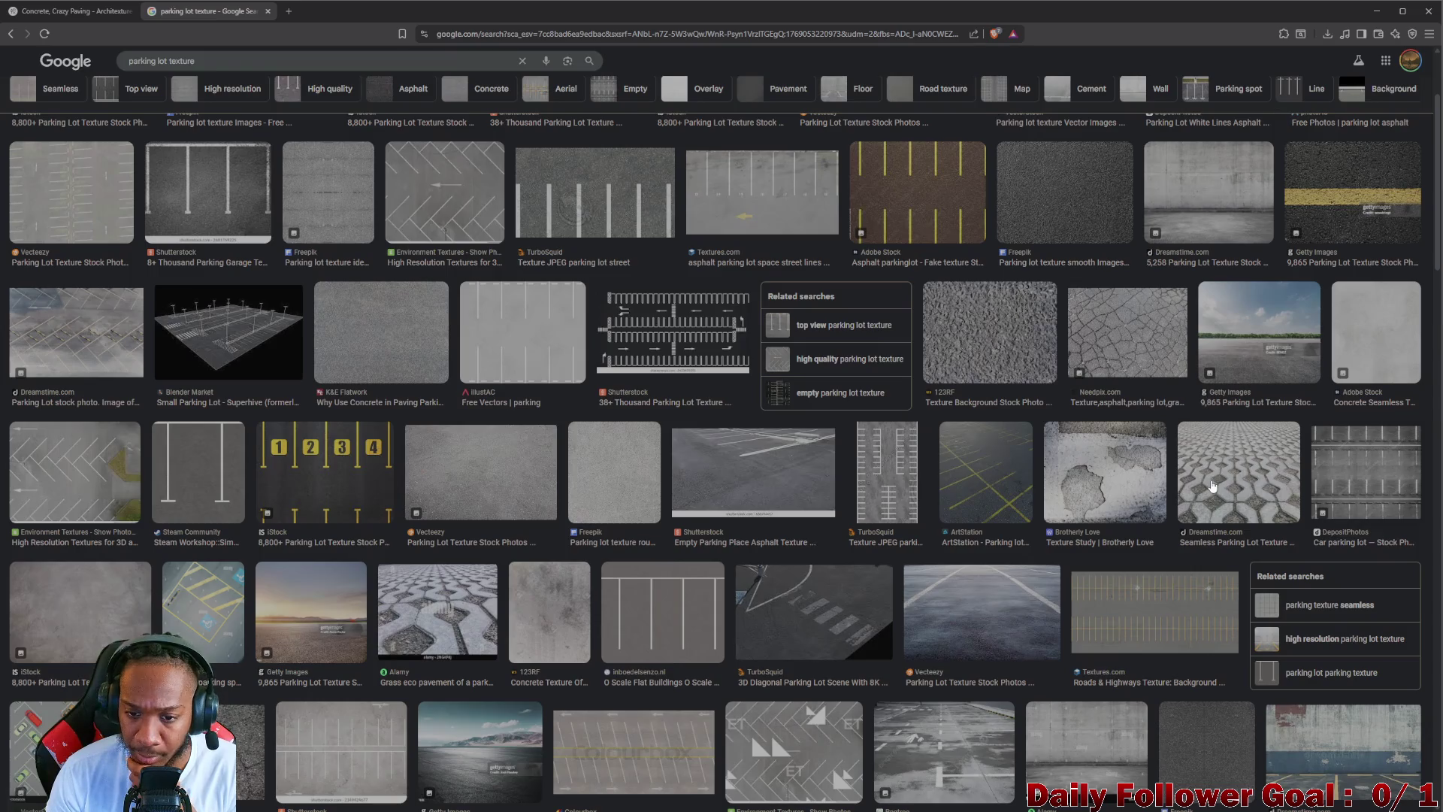
scroll(1212, 486, "up", 2)
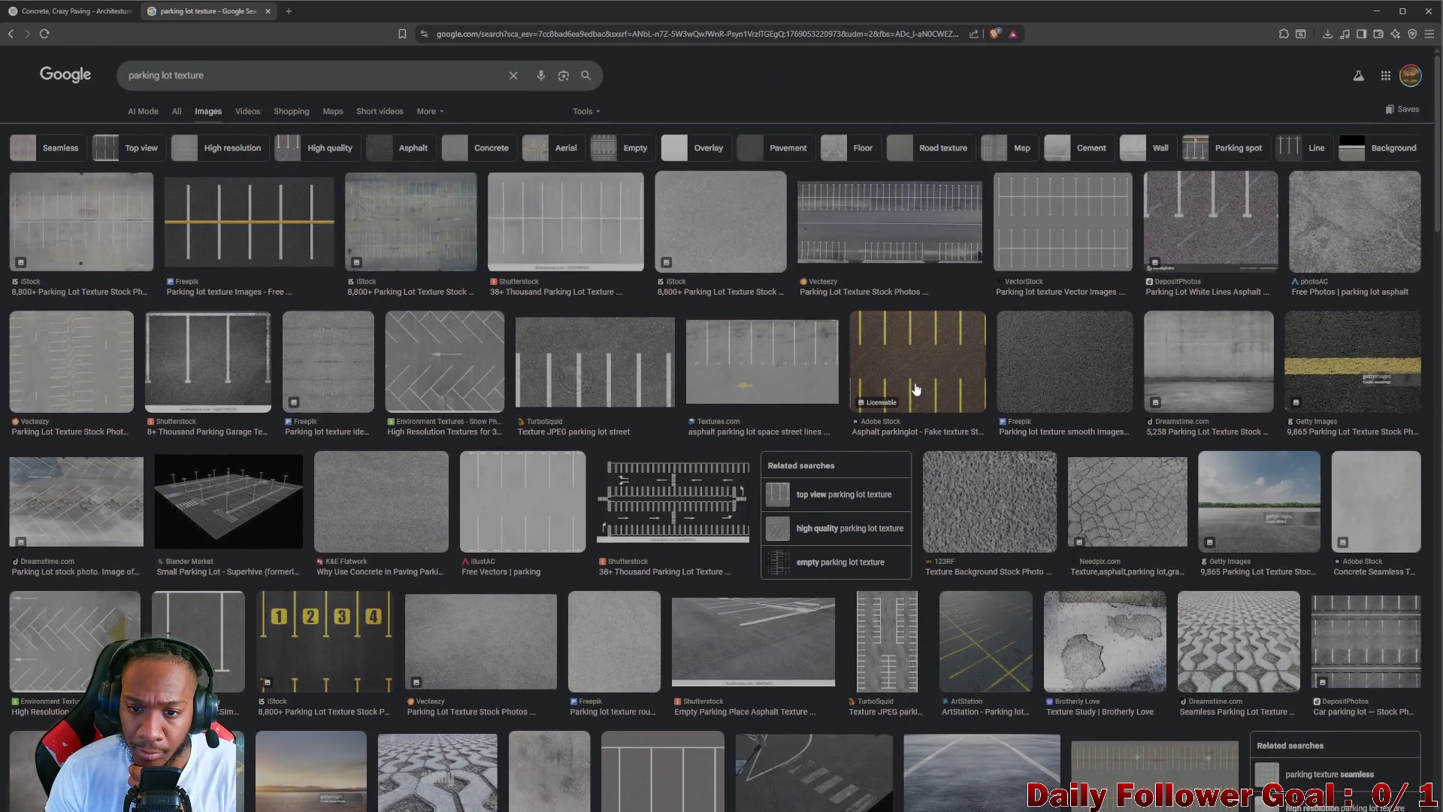
left_click(916, 389)
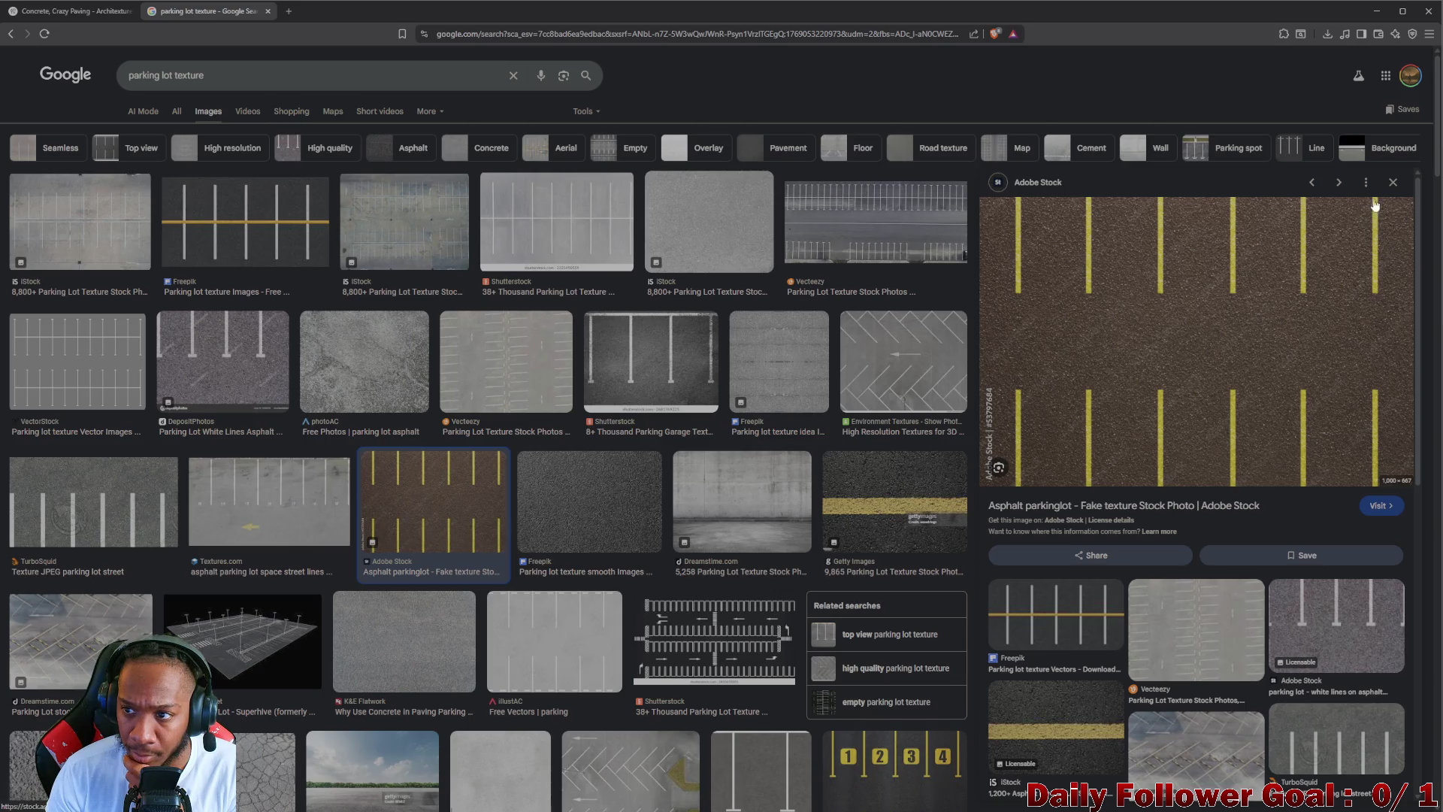
left_click(1394, 184)
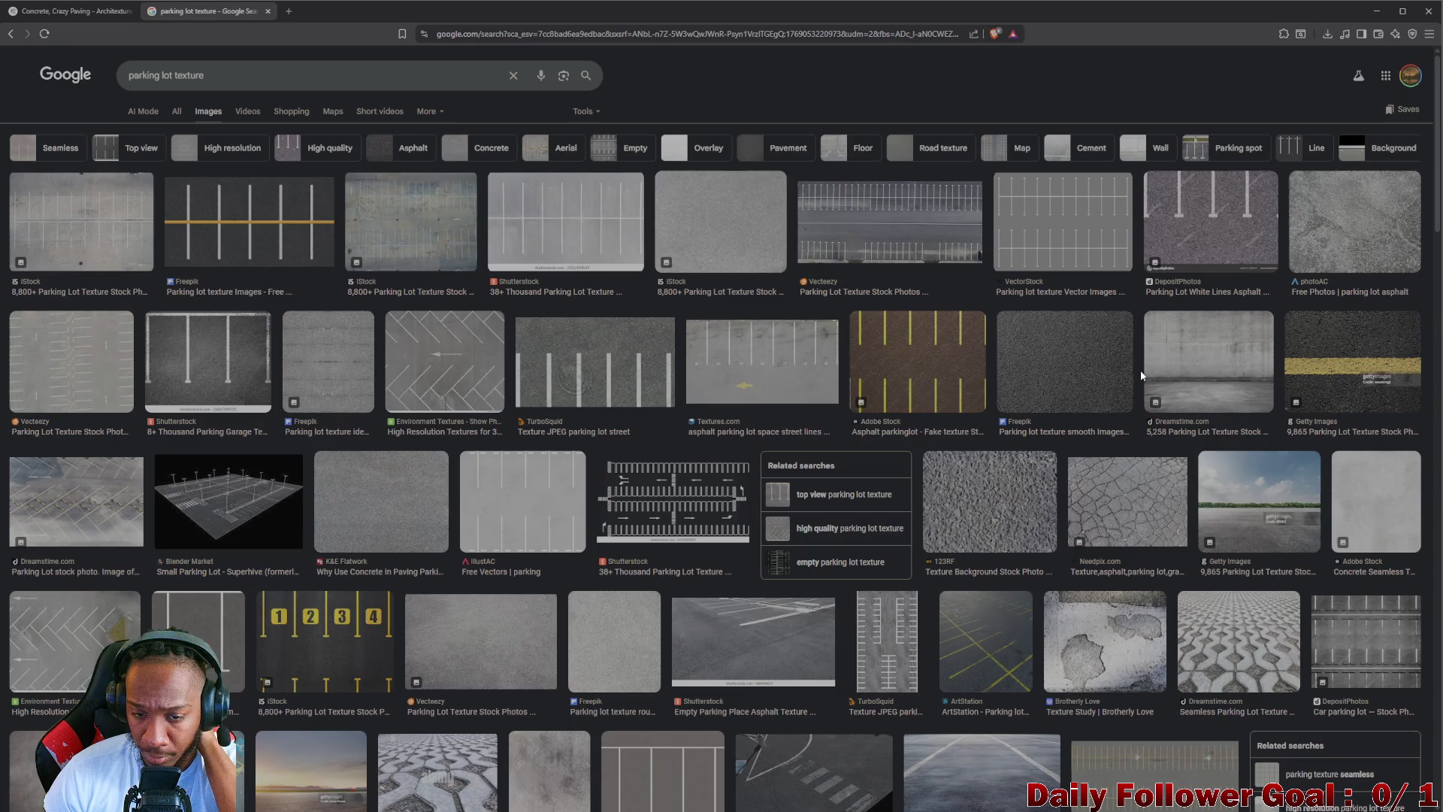
left_click(181, 118)
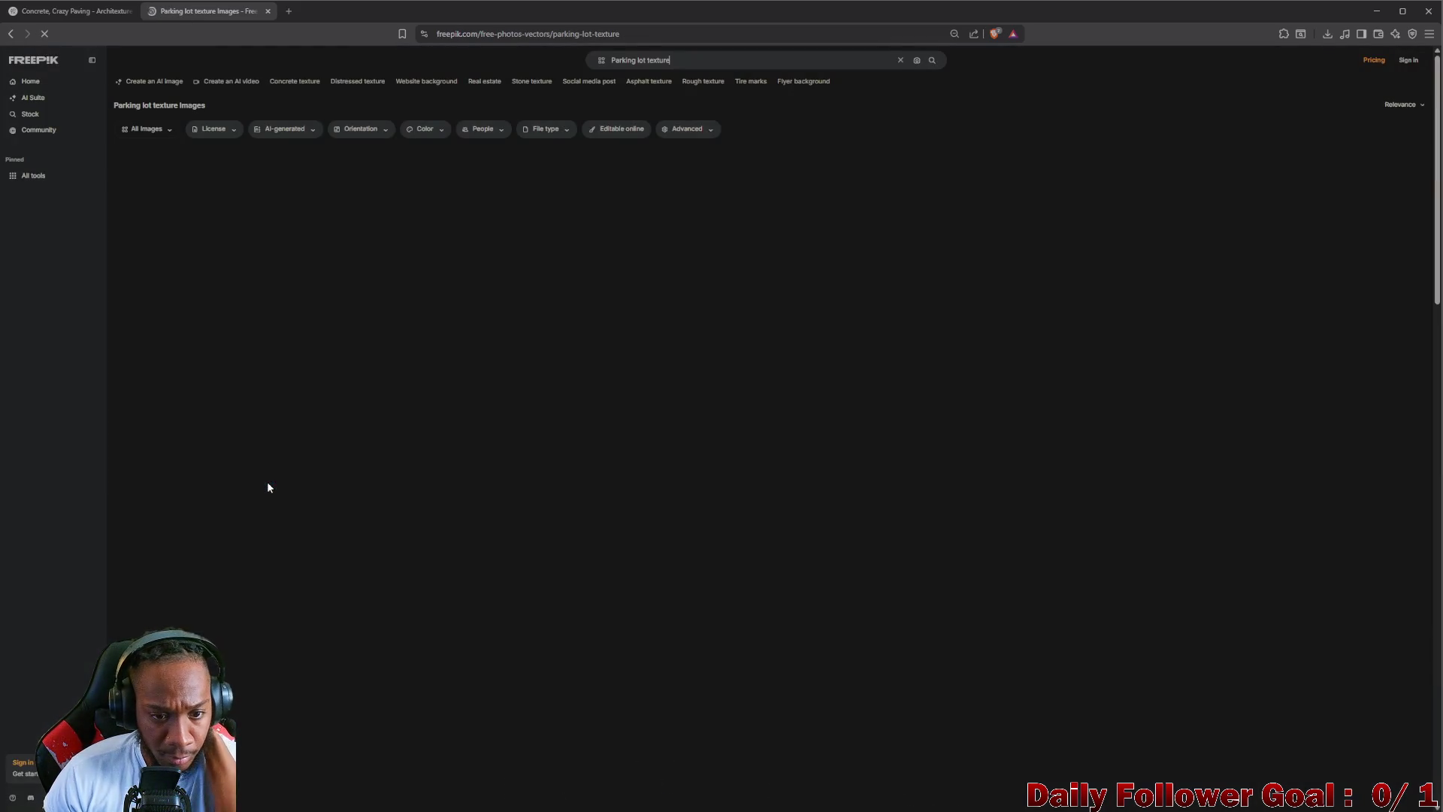
- Download asphalt-texture-close-up.jpg from the Freepik grid and return to Unity
scroll(506, 419, "down", 2)
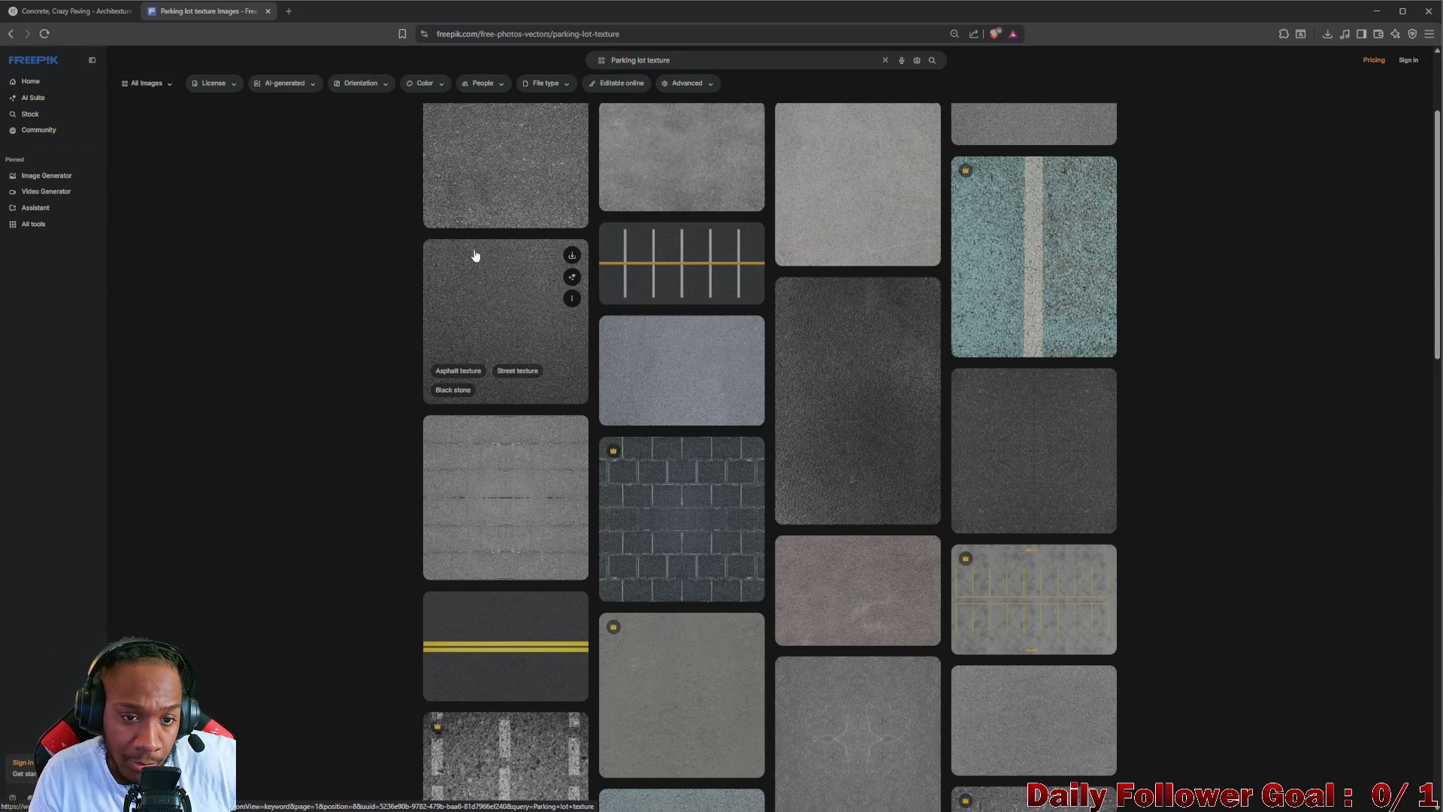
left_click(572, 257)
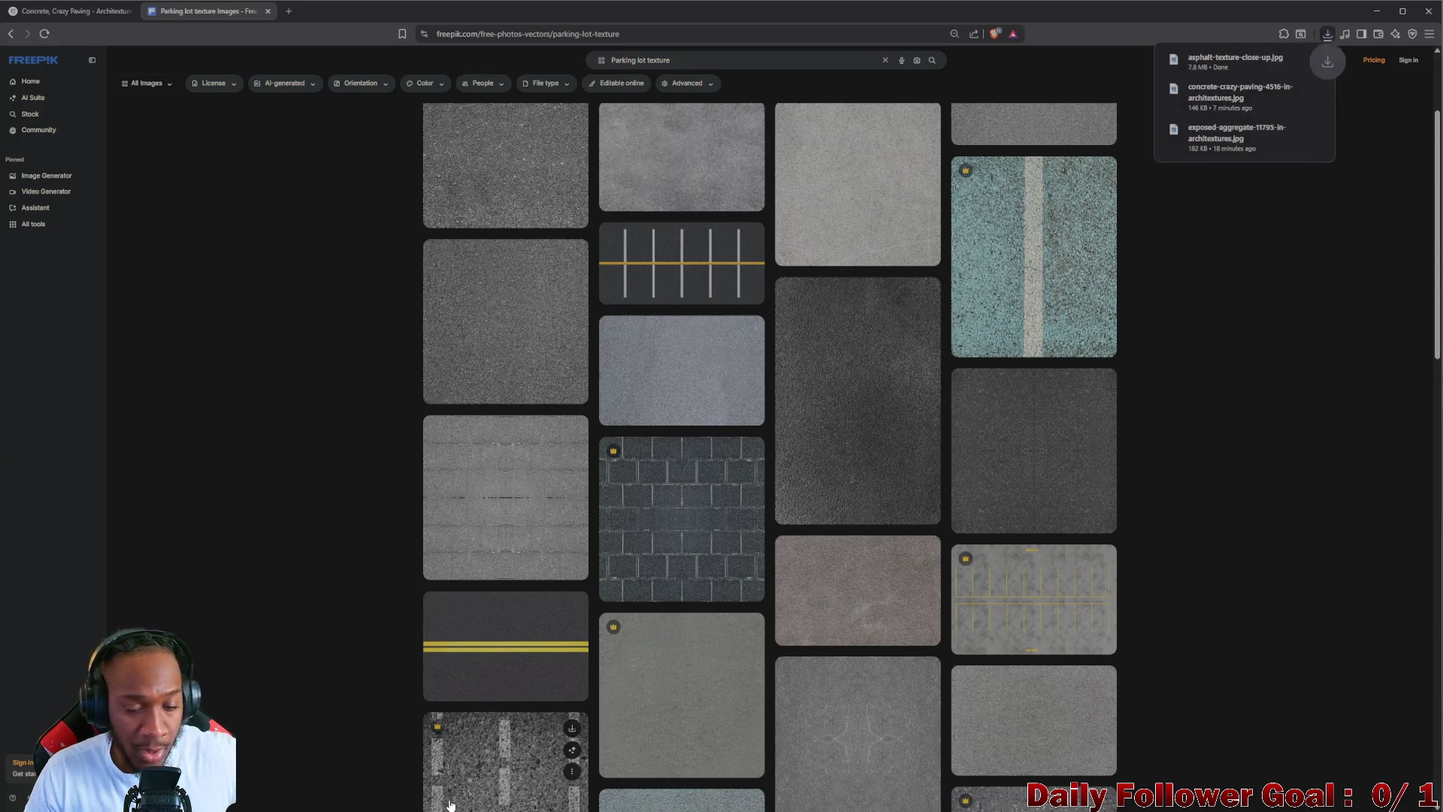
left_click(883, 802)
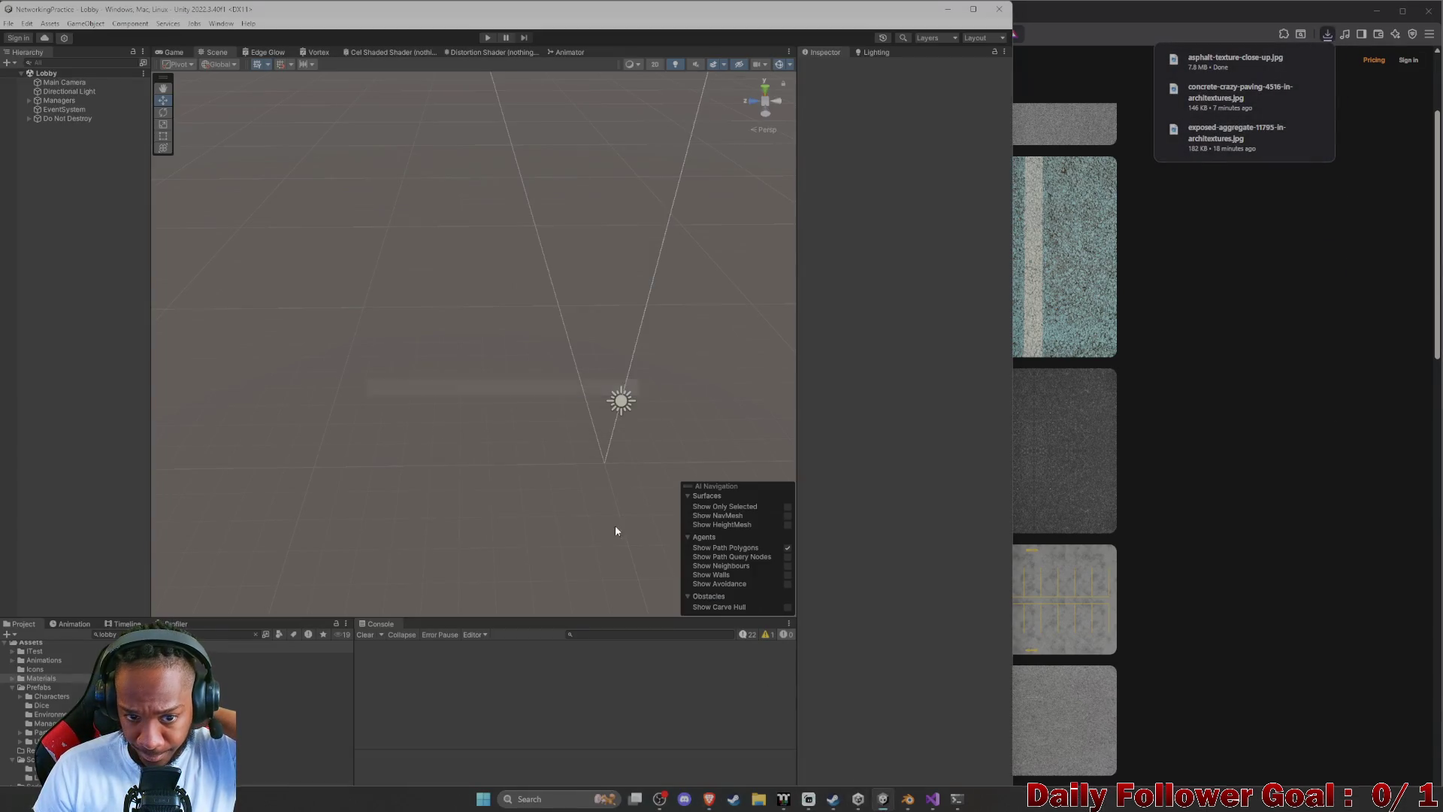
- Open CombatScene via a 'combat' search and put the asphalt image on Ring Concrete's Base Map
left_click(213, 635)
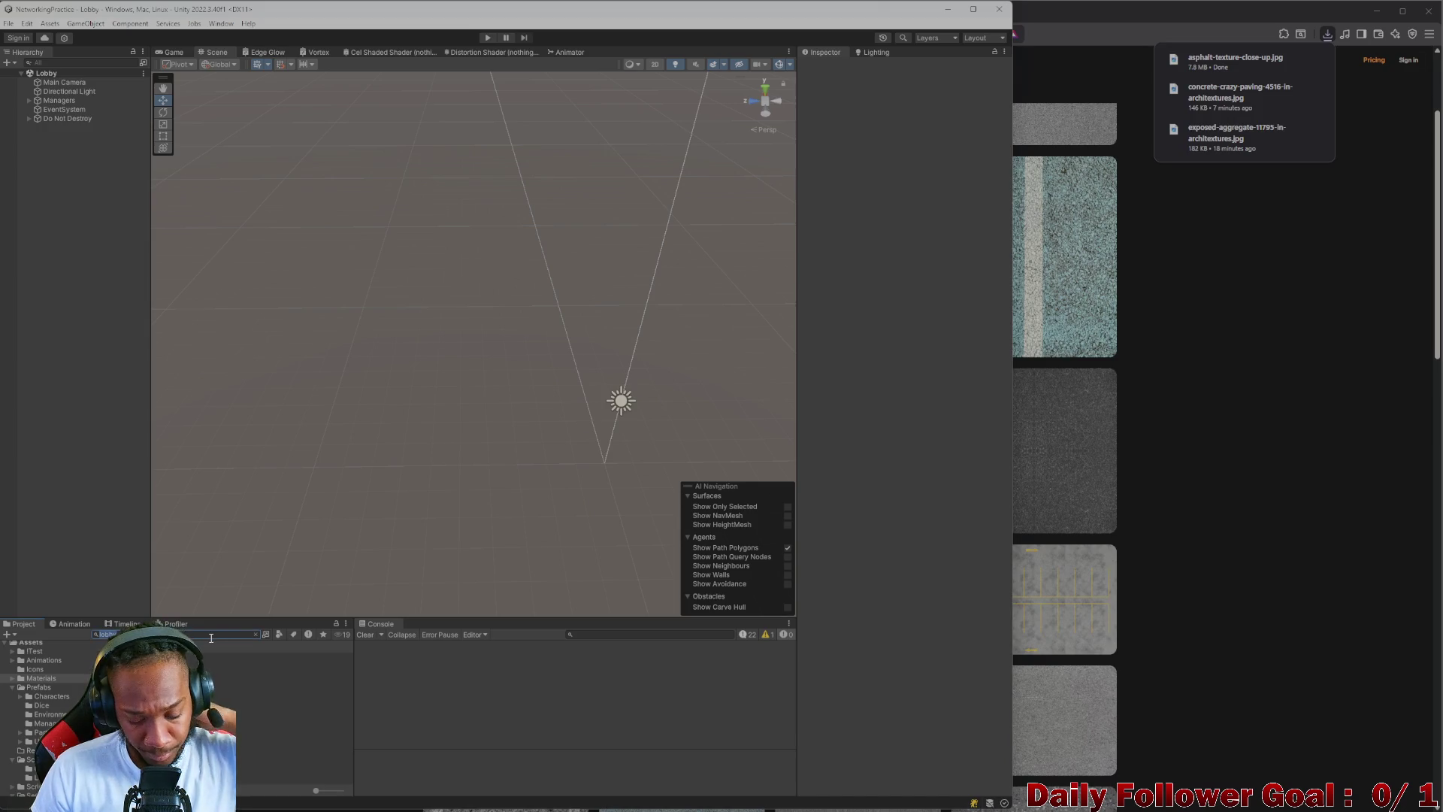
type("com")
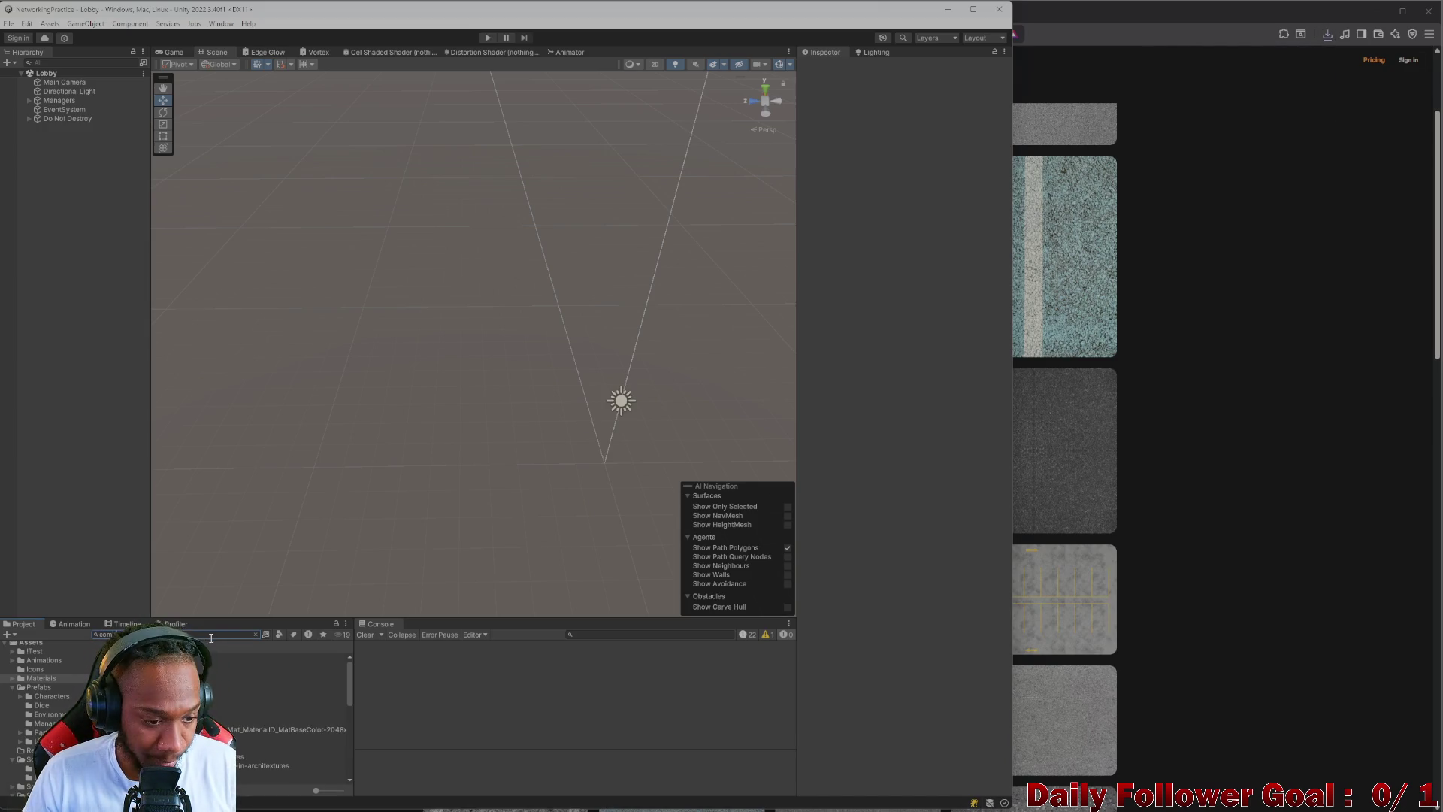
type("bat")
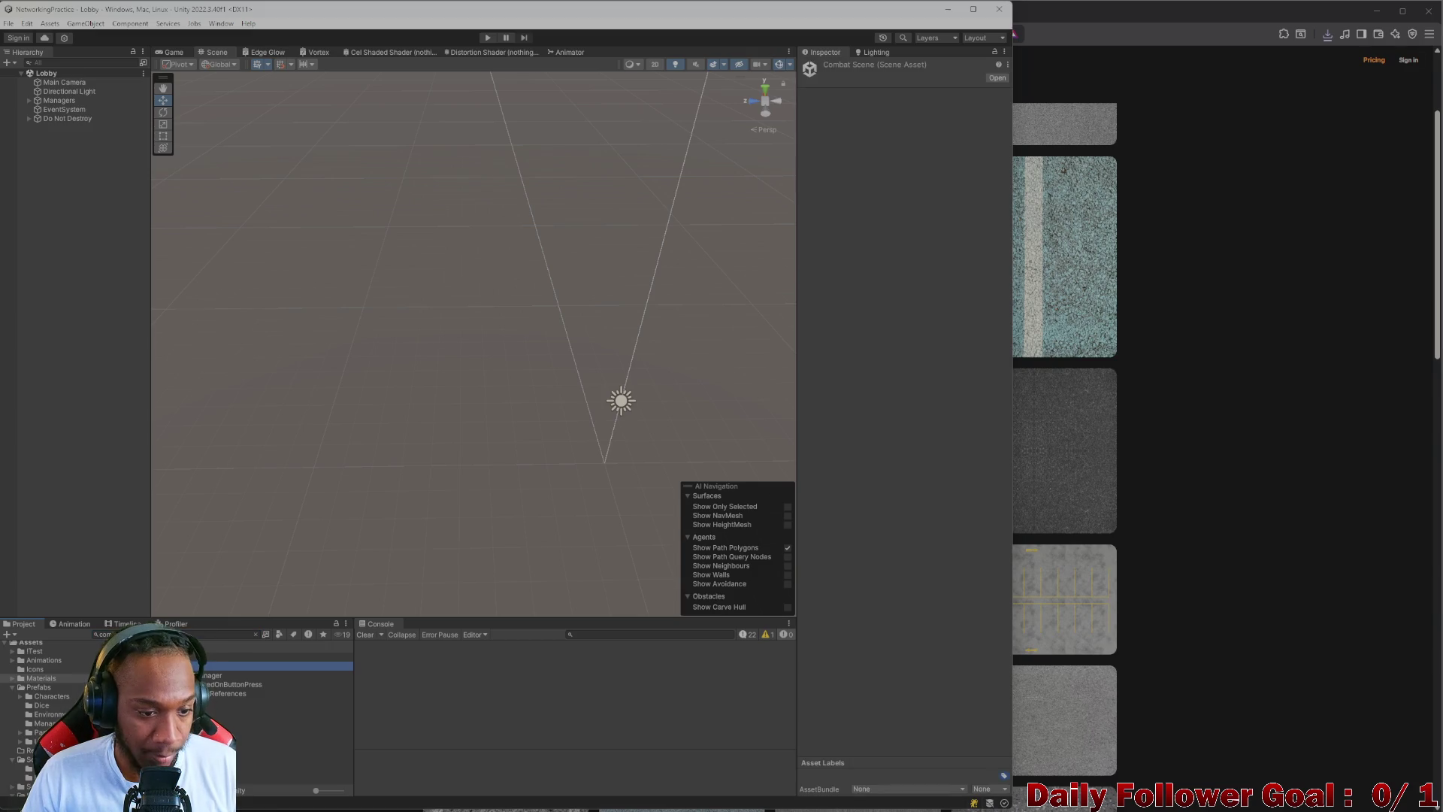
key("Return")
scroll(493, 381, "up", 3)
left_click(414, 497)
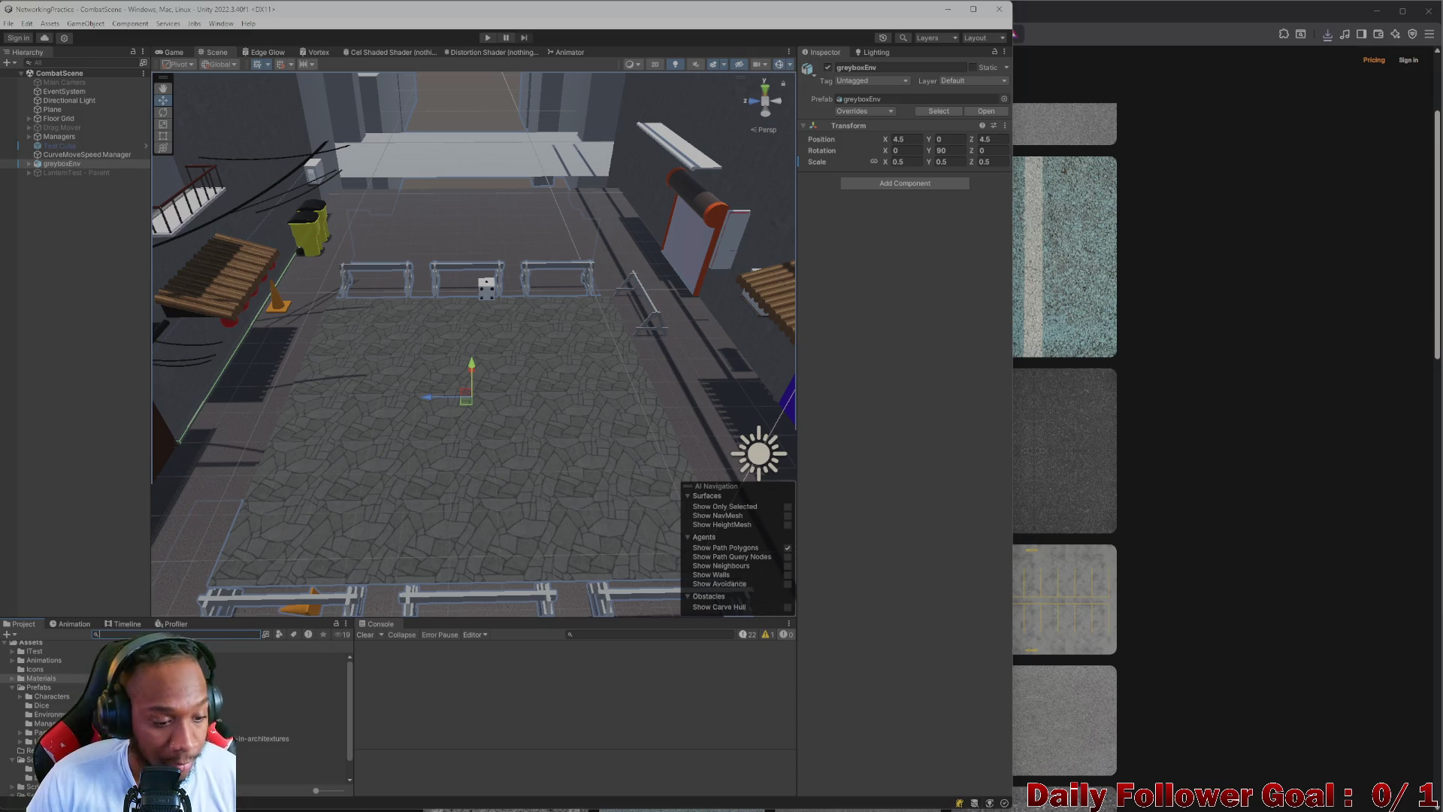
scroll(226, 714, "down", 1)
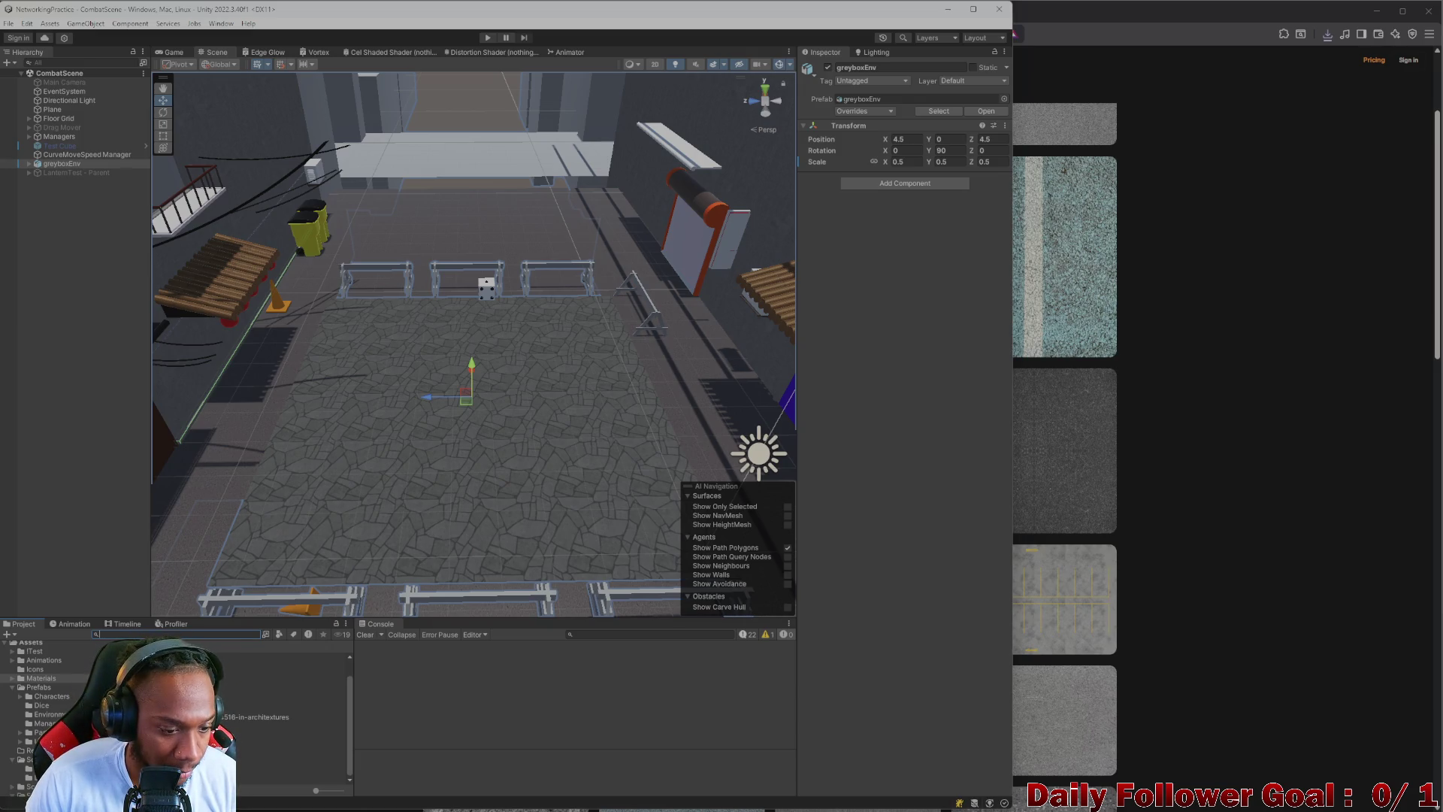
left_click(294, 761)
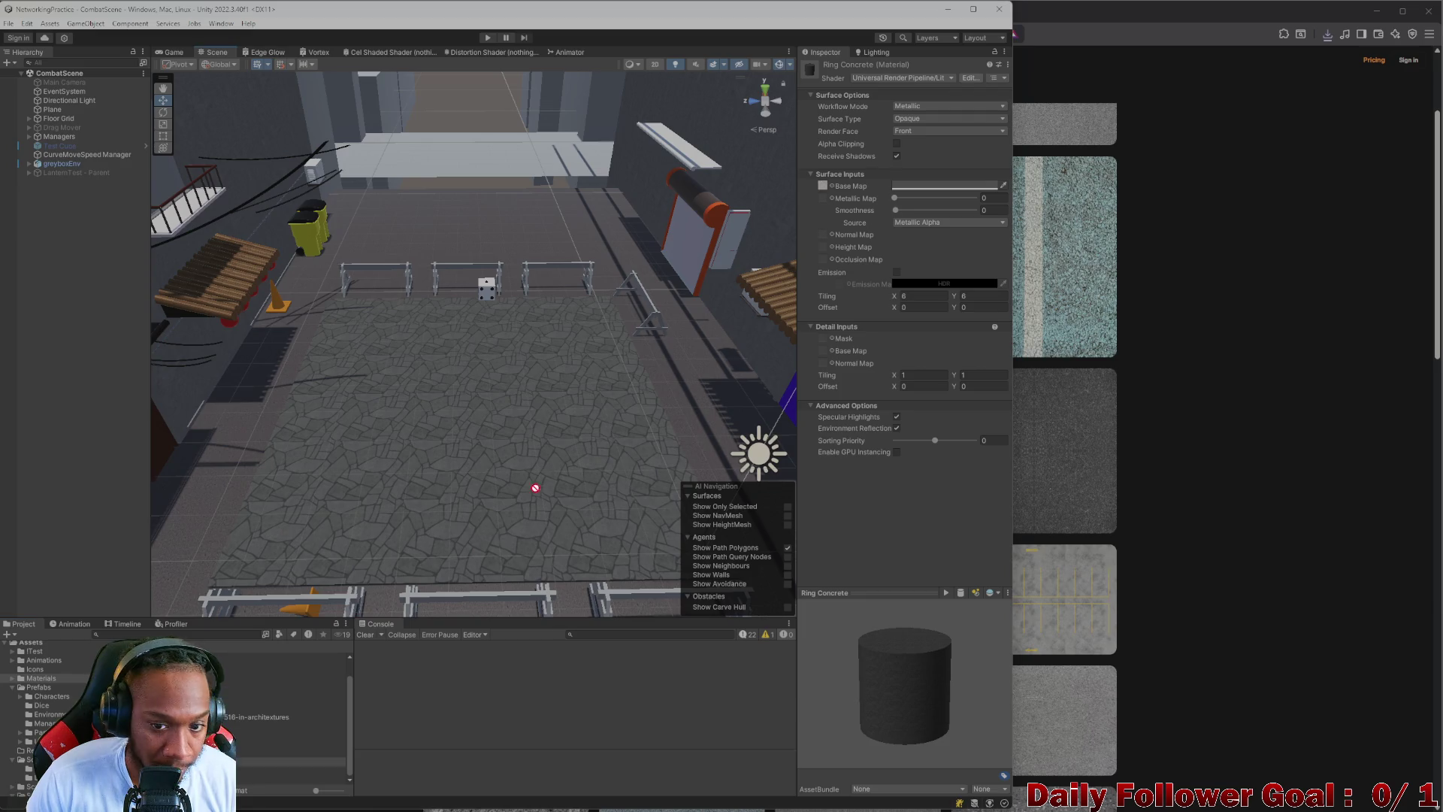
left_click_drag(827, 189, 823, 187)
- Zoom, pan and orbit around the courtyard to inspect the new asphalt floor
scroll(421, 466, "up", 5)
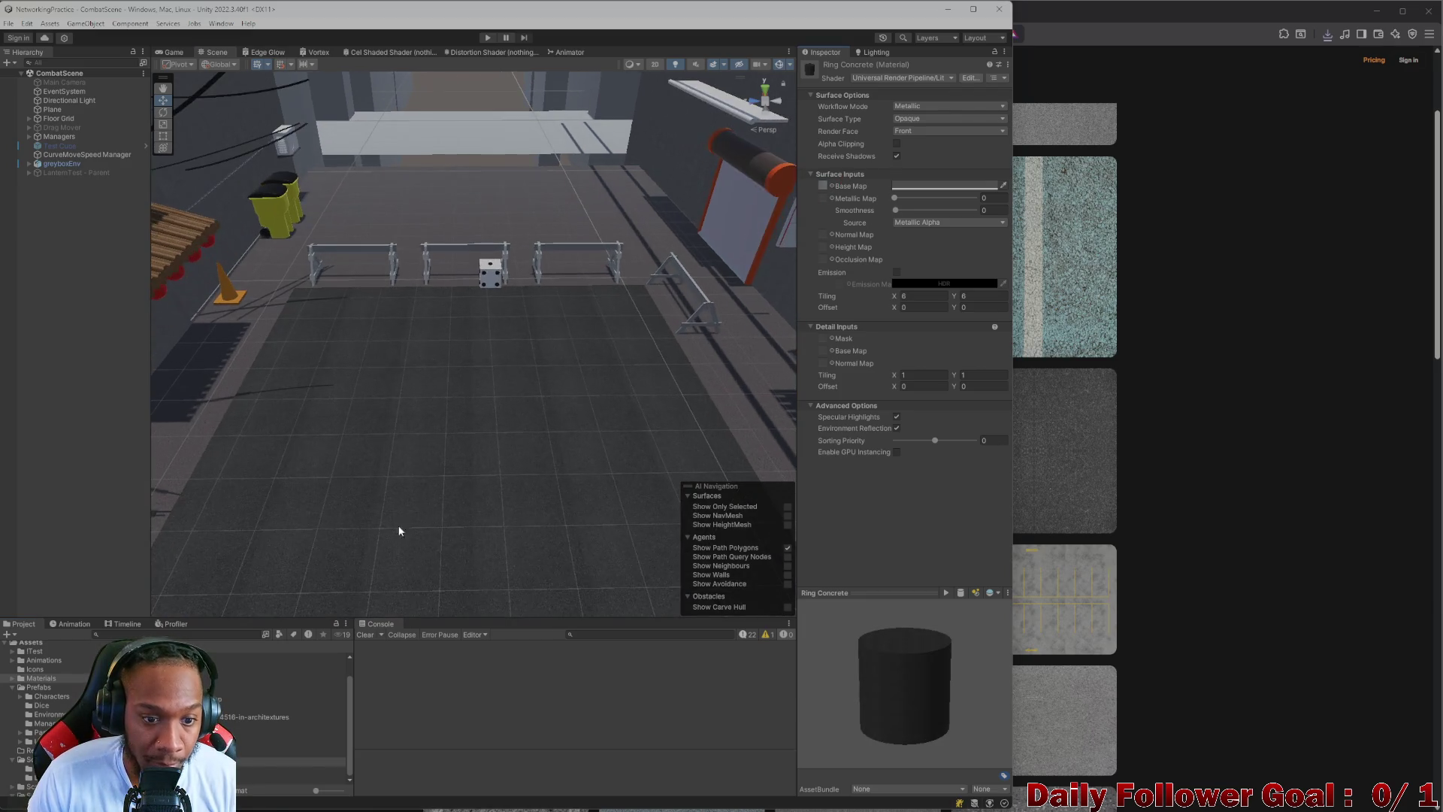
scroll(458, 406, "down", 6)
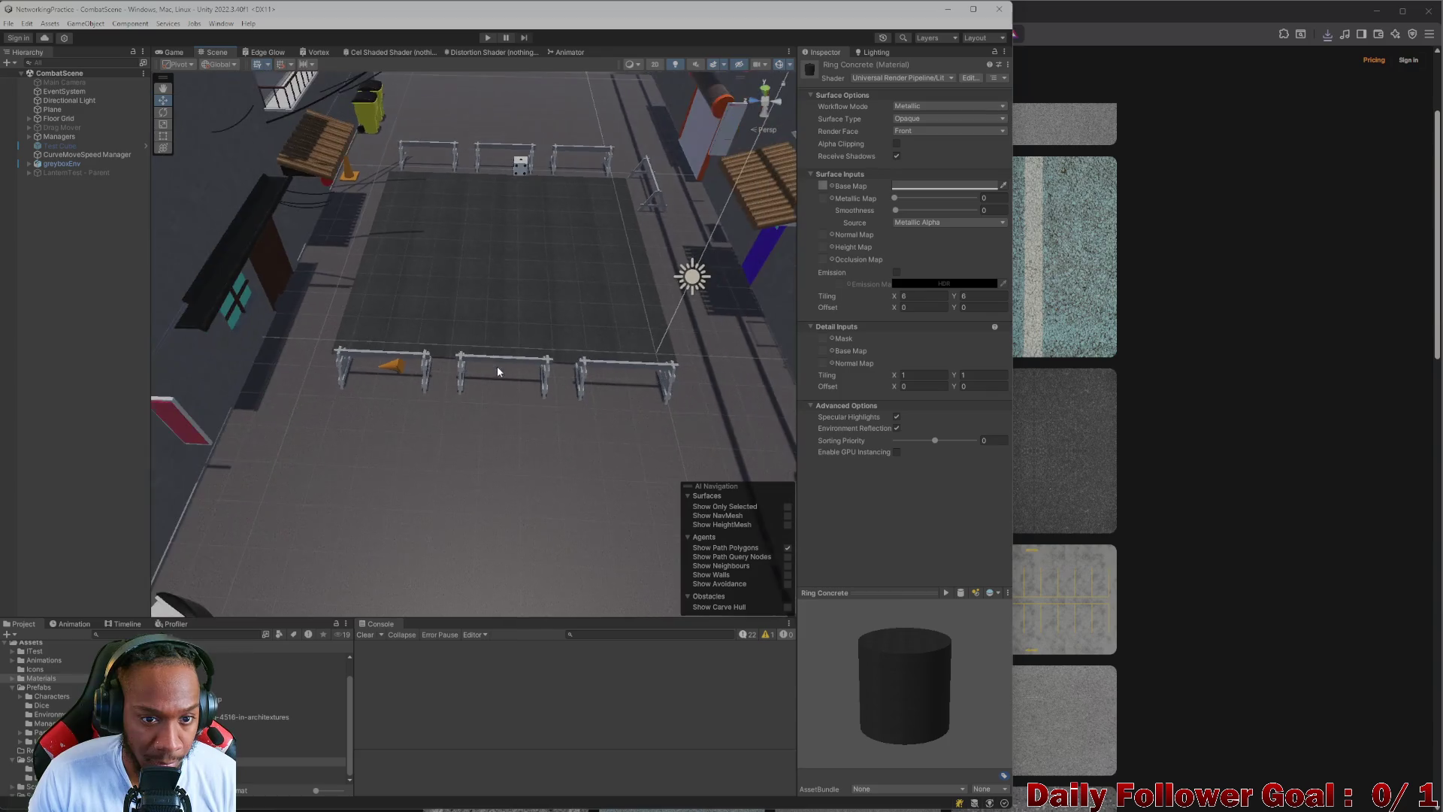
scroll(473, 379, "up", 5)
scroll(451, 391, "up", 6)
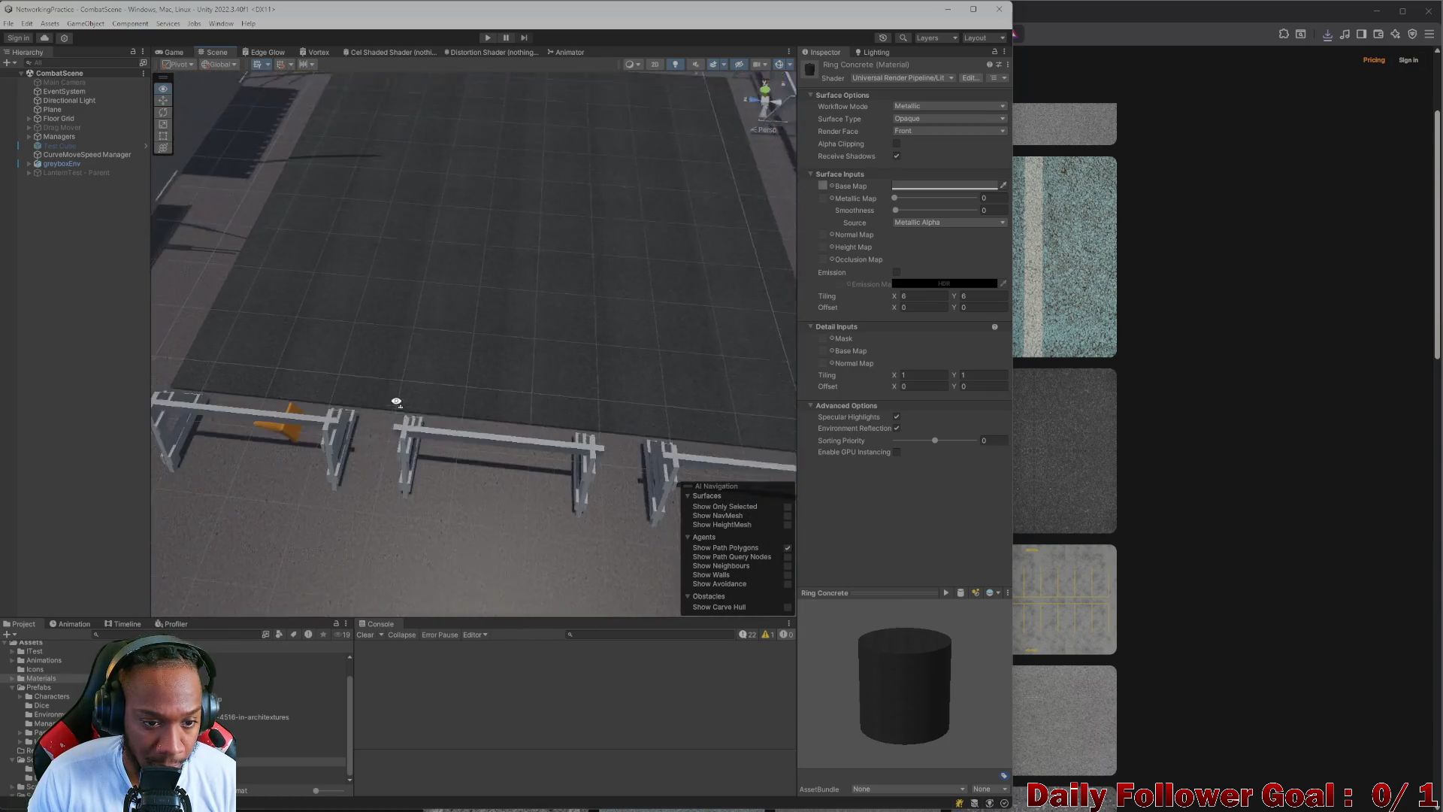
scroll(426, 409, "down", 5)
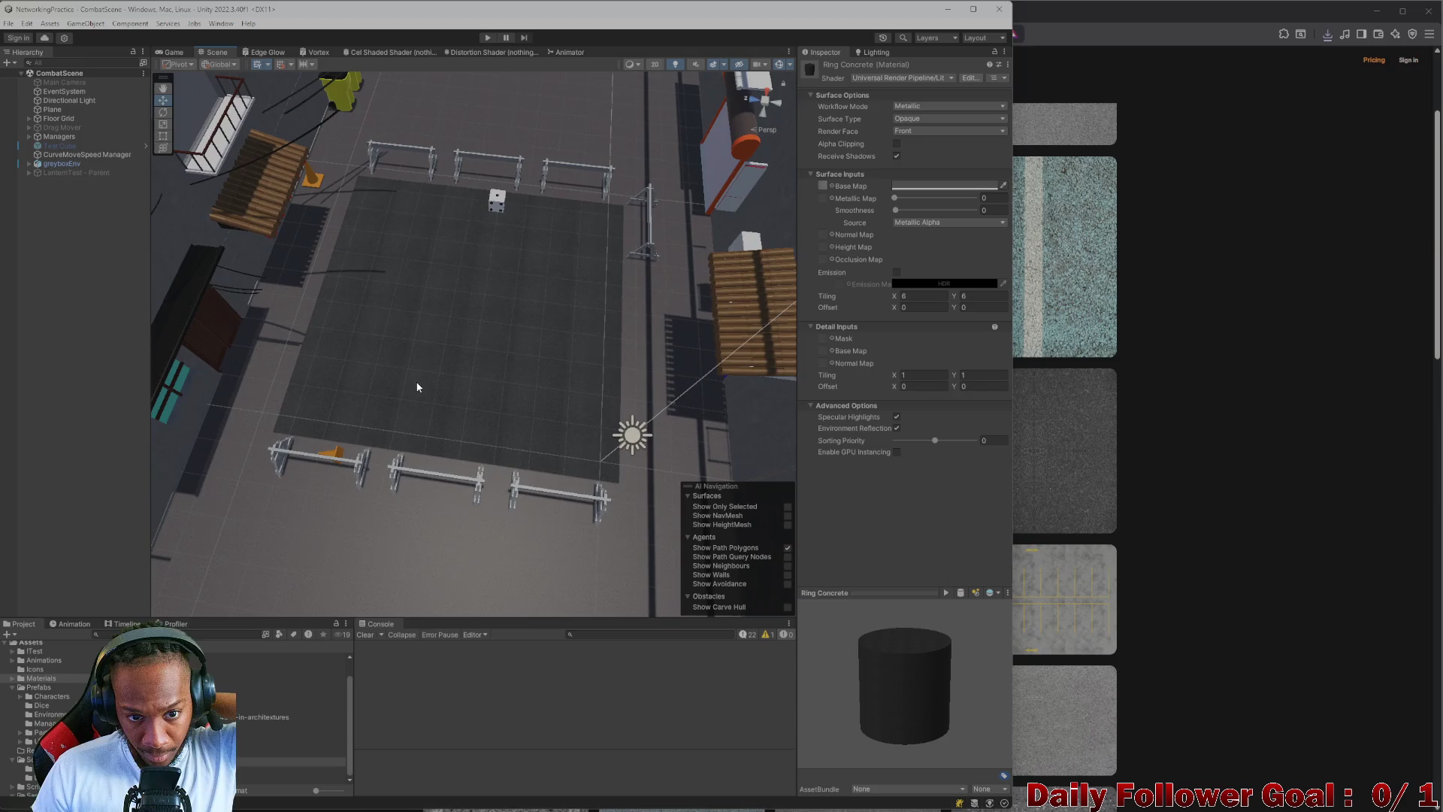
scroll(417, 386, "up", 4)
scroll(402, 315, "up", 3)
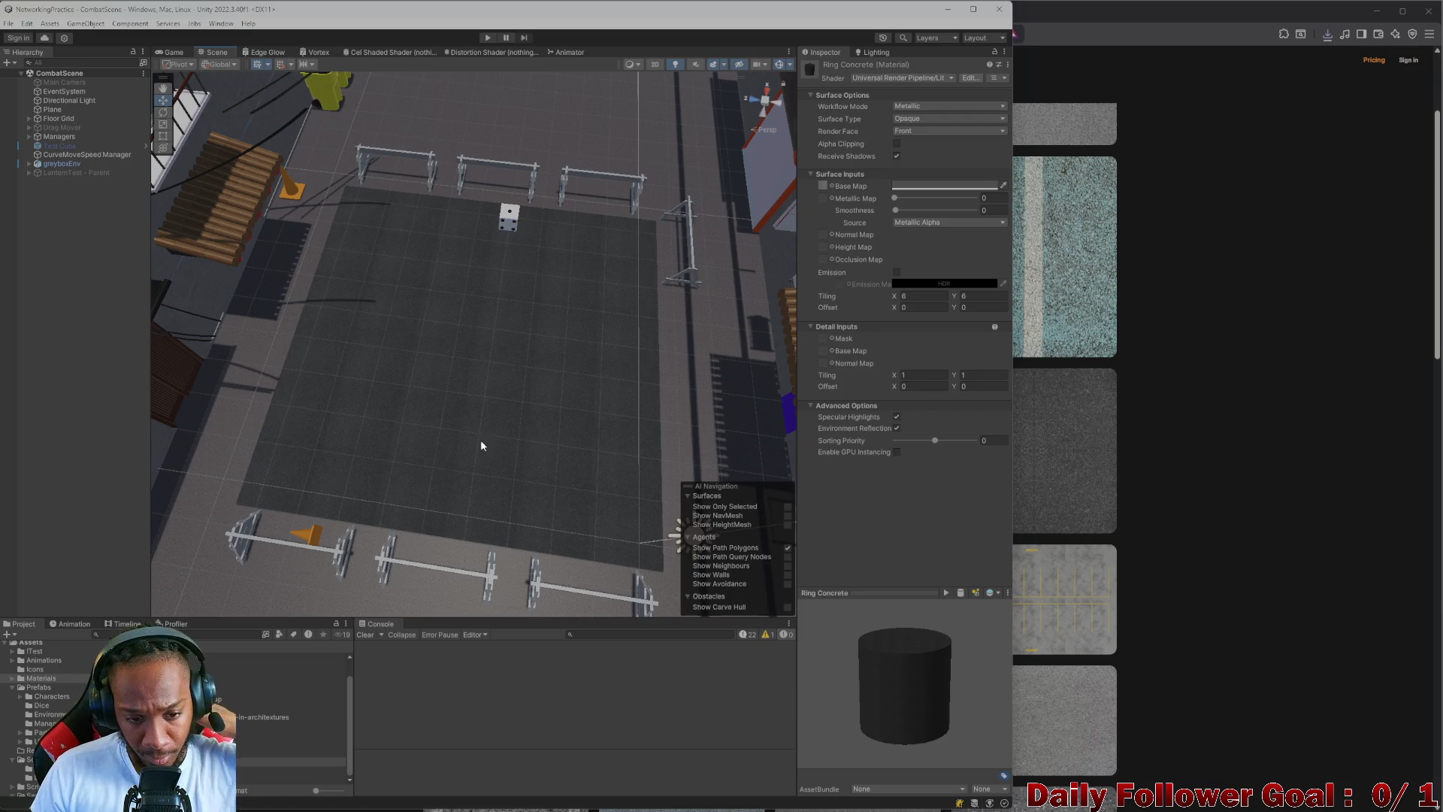
scroll(470, 383, "up", 5)
mouse_move(457, 378)
left_mouse_down()
mouse_move(487, 346)
mouse_move(478, 380)
mouse_move(503, 425)
mouse_move(451, 393)
mouse_move(516, 354)
mouse_move(483, 358)
mouse_move(487, 390)
mouse_move(429, 376)
mouse_move(456, 426)
mouse_move(486, 383)
mouse_move(458, 428)
mouse_move(218, 371)
mouse_move(371, 347)
mouse_move(471, 296)
mouse_move(564, 283)
mouse_move(613, 196)
left_mouse_up()
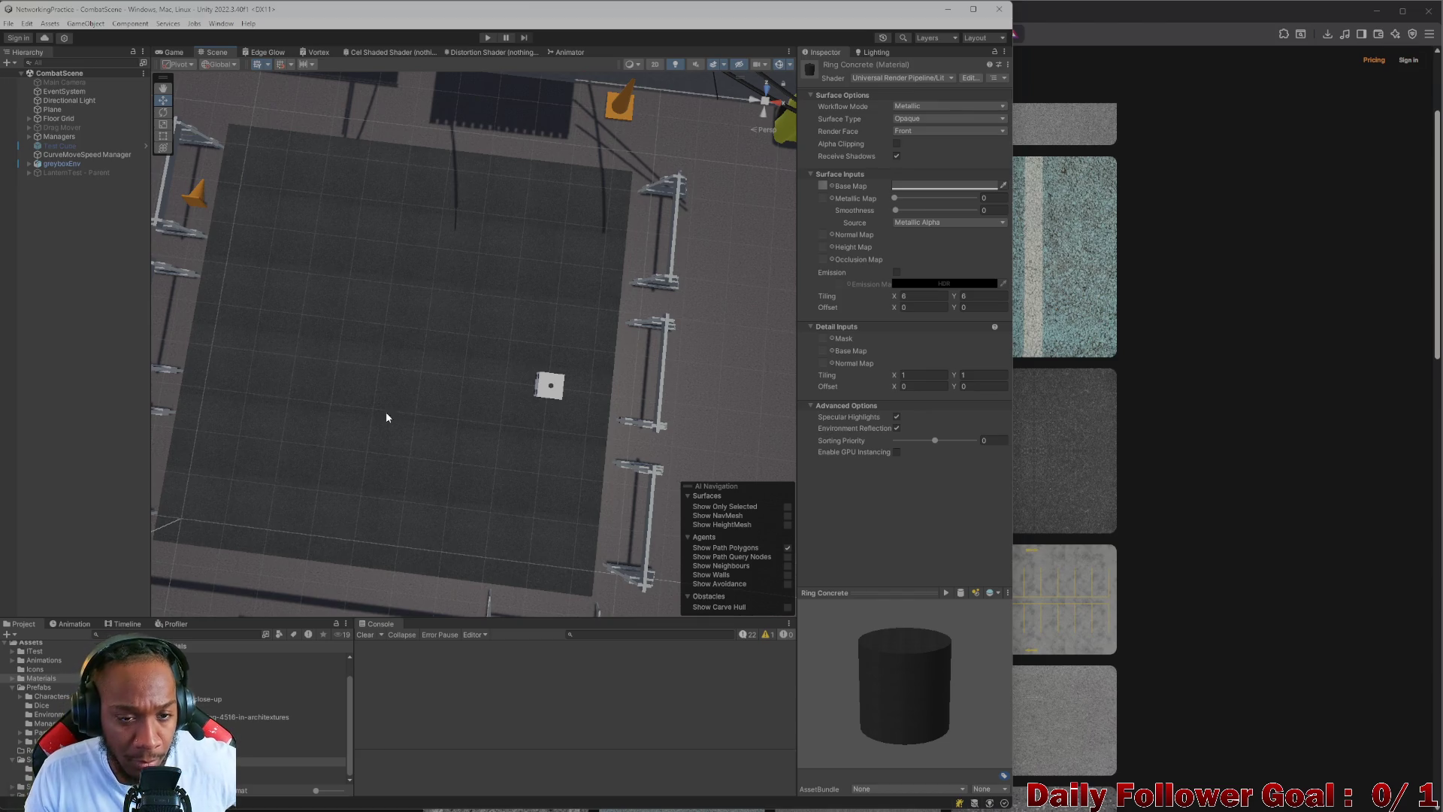
mouse_move(368, 390)
left_mouse_down()
mouse_move(436, 354)
mouse_move(454, 326)
mouse_move(432, 325)
left_mouse_up()
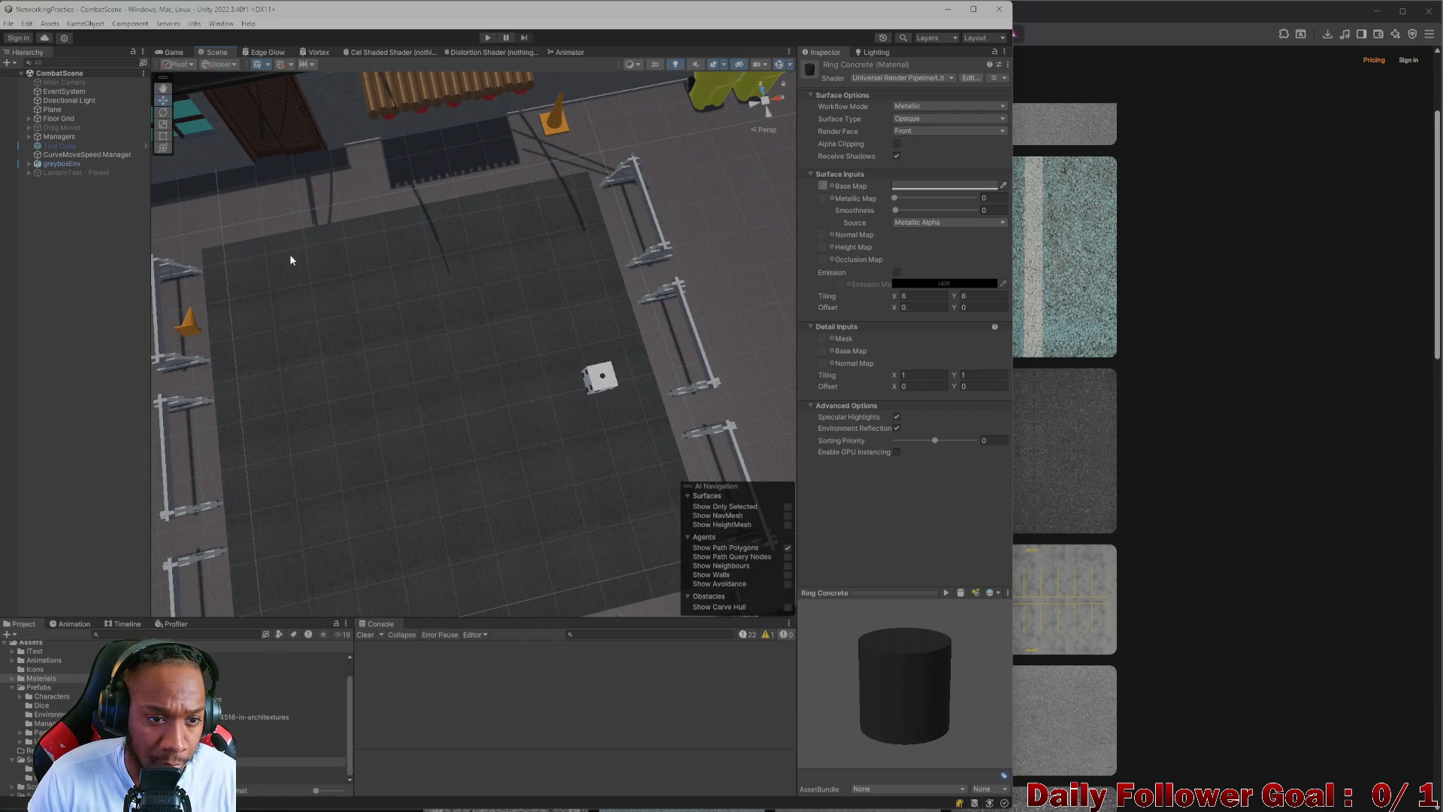
left_click_drag(458, 248, 460, 251)
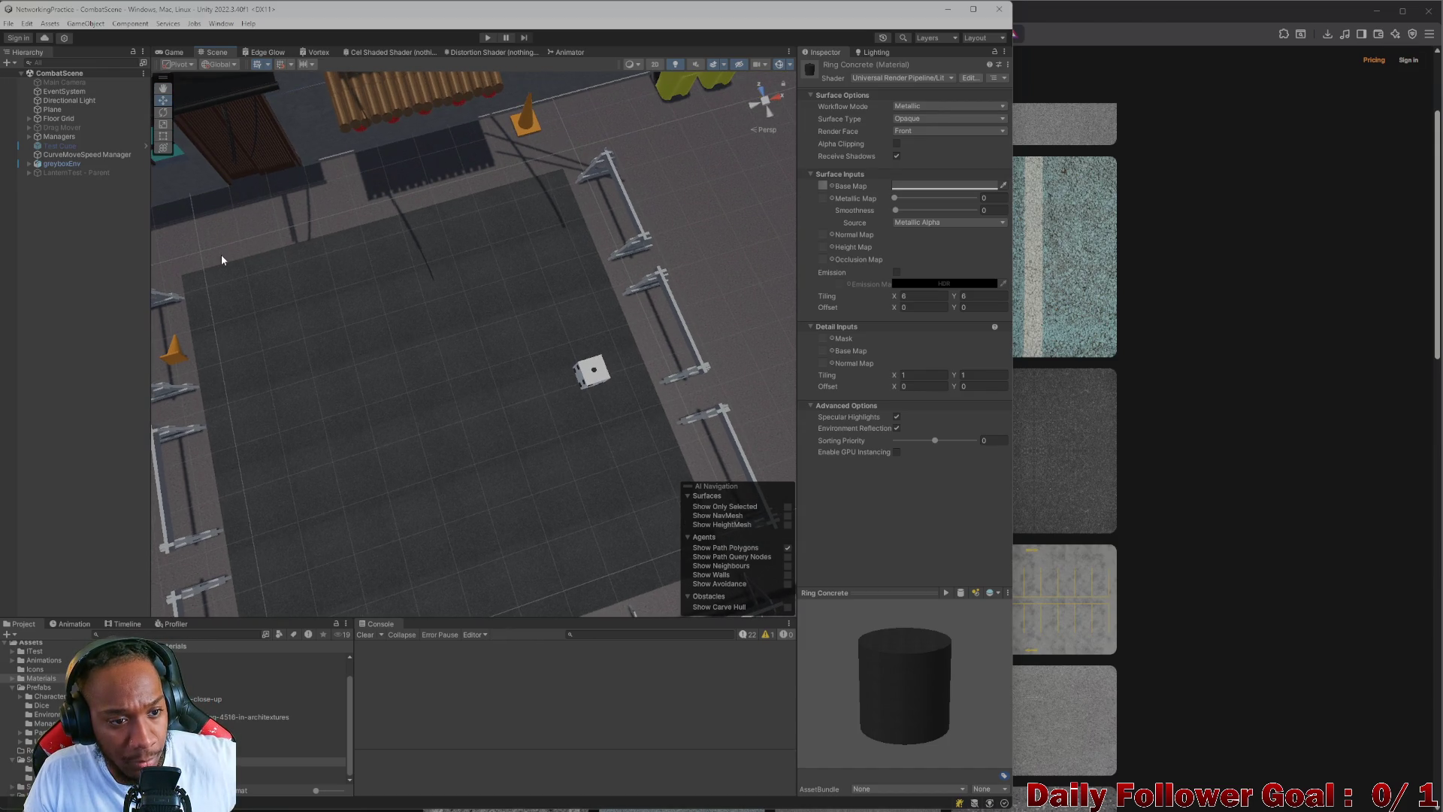
mouse_move(301, 250)
left_mouse_down()
mouse_move(370, 235)
mouse_move(348, 300)
mouse_move(413, 257)
mouse_move(515, 245)
mouse_move(439, 333)
mouse_move(490, 359)
mouse_move(496, 402)
mouse_move(518, 361)
mouse_move(512, 293)
mouse_move(493, 364)
mouse_move(505, 304)
mouse_move(541, 359)
mouse_move(493, 345)
mouse_move(489, 399)
mouse_move(483, 373)
left_mouse_up()
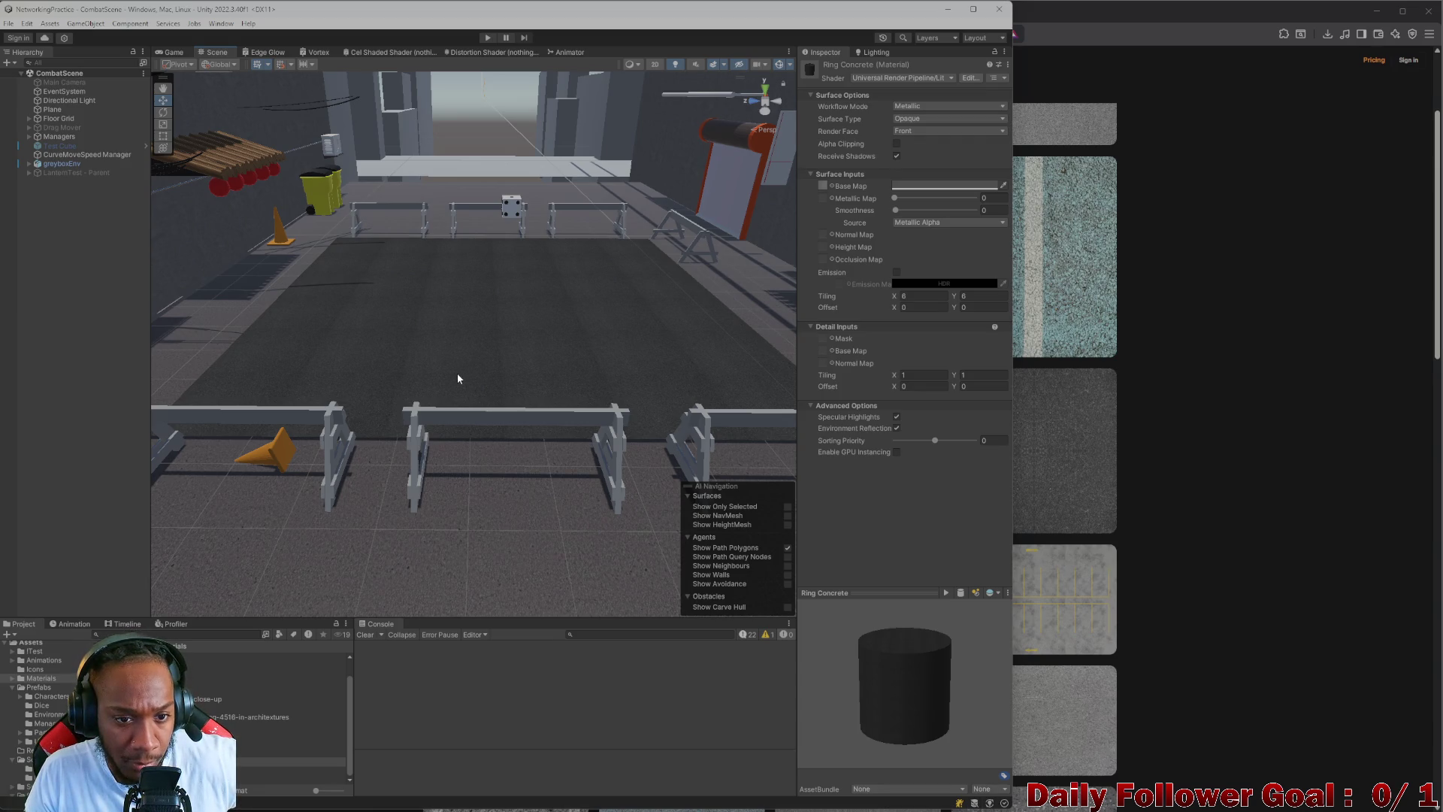
left_click_drag(461, 364, 431, 366)
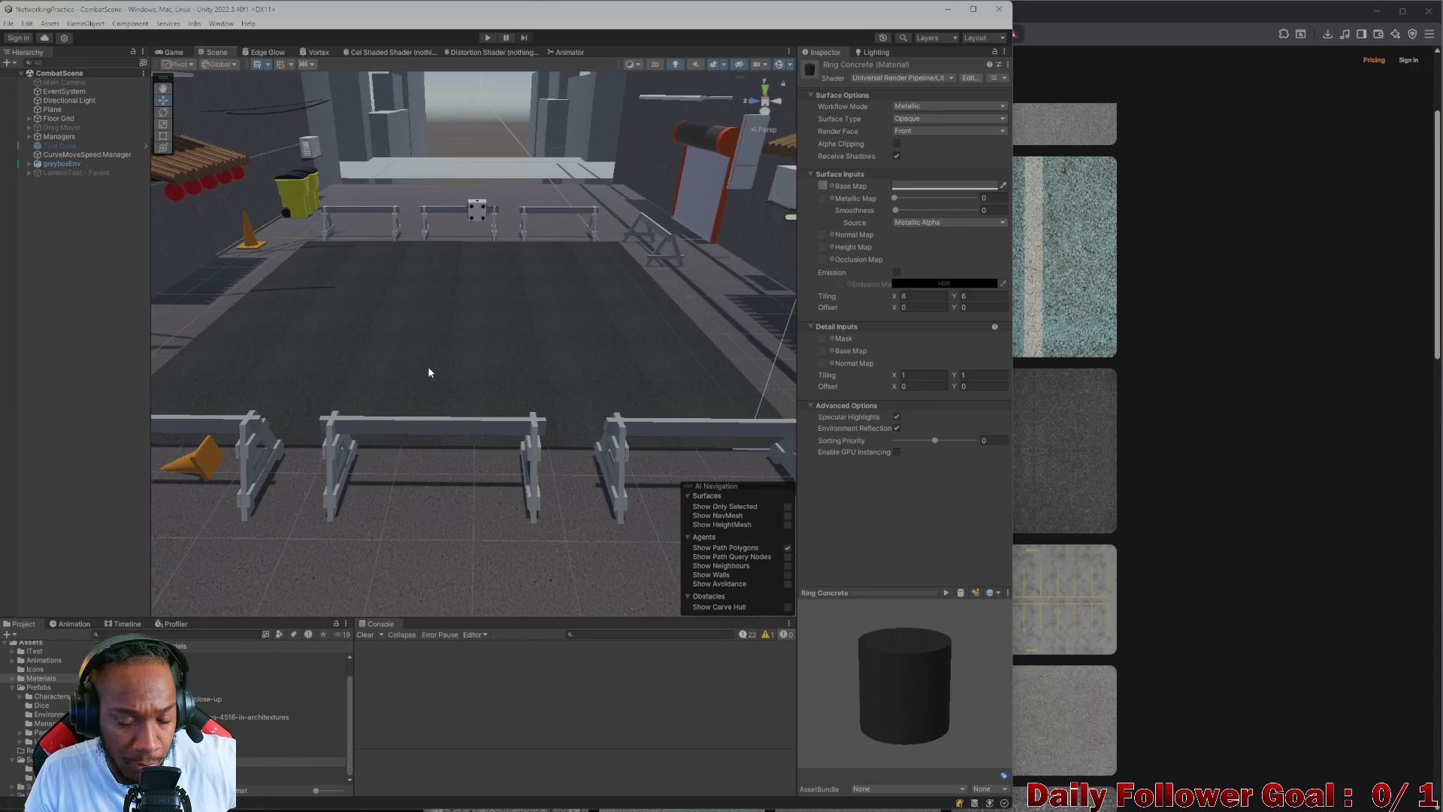
left_click_drag(426, 417, 476, 390)
scroll(475, 384, "down", 3)
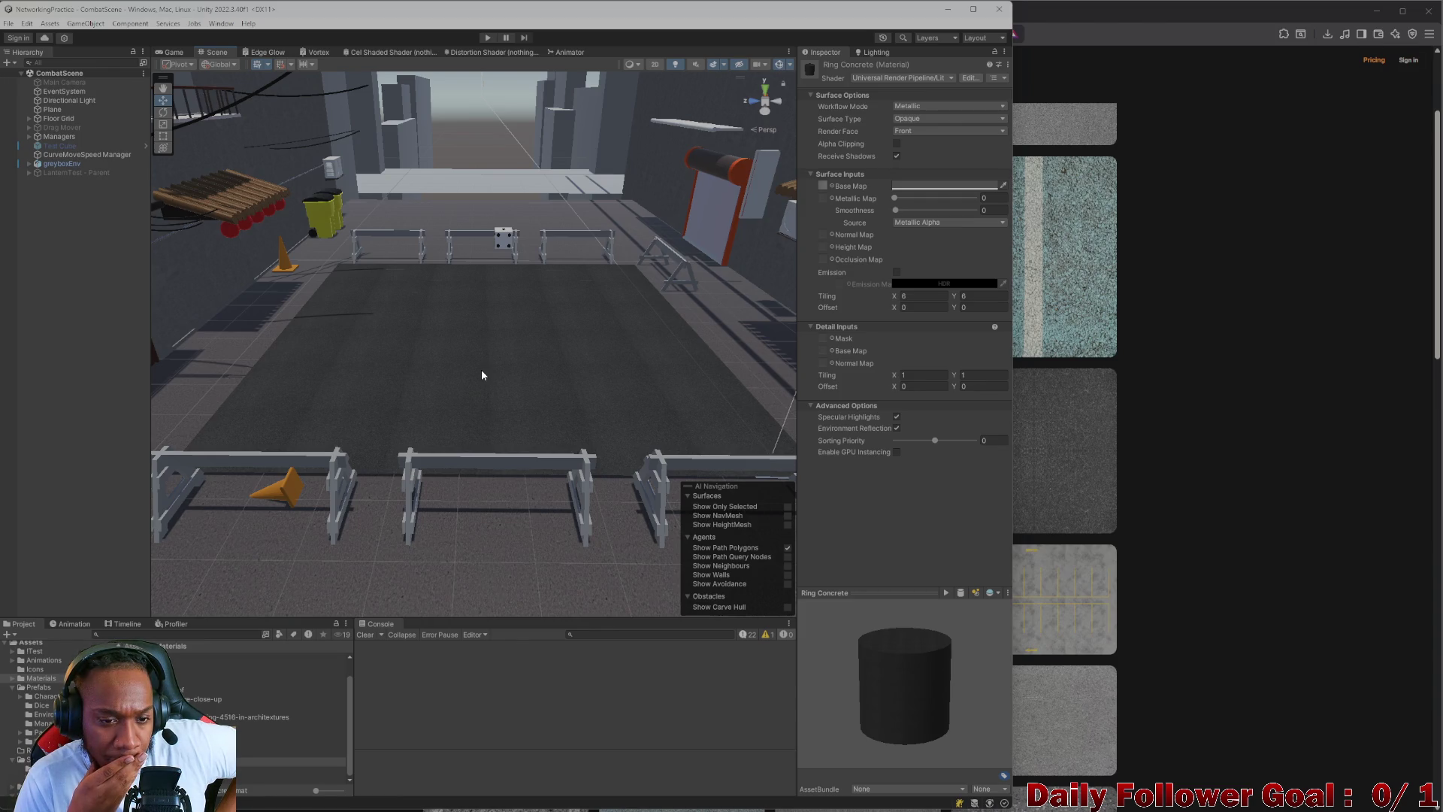
mouse_move(482, 374)
left_mouse_down()
mouse_move(473, 422)
mouse_move(501, 330)
mouse_move(503, 405)
mouse_move(524, 238)
mouse_move(503, 409)
mouse_move(456, 304)
left_mouse_up()
scroll(524, 238, "down", 5)
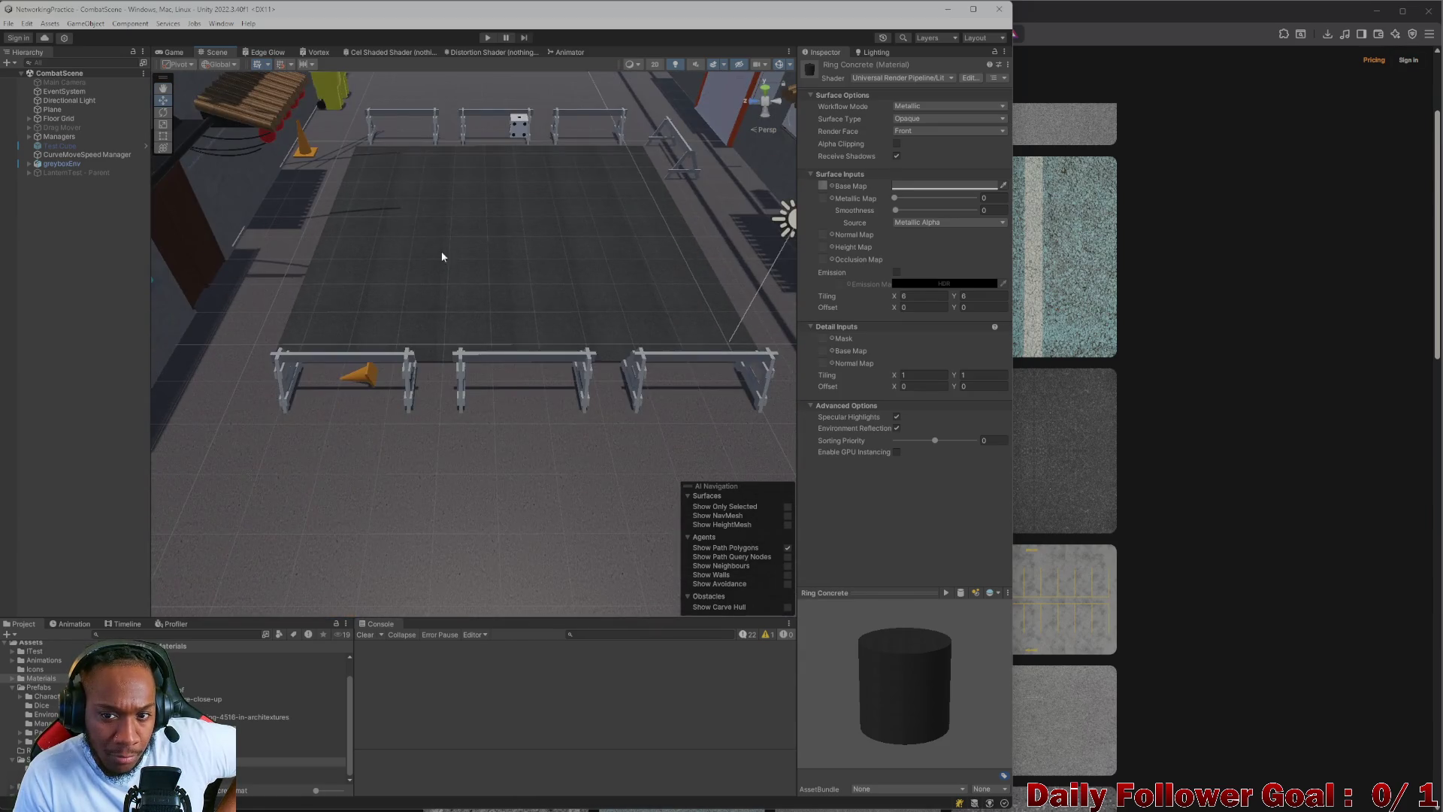
scroll(651, 367, "up", 6)
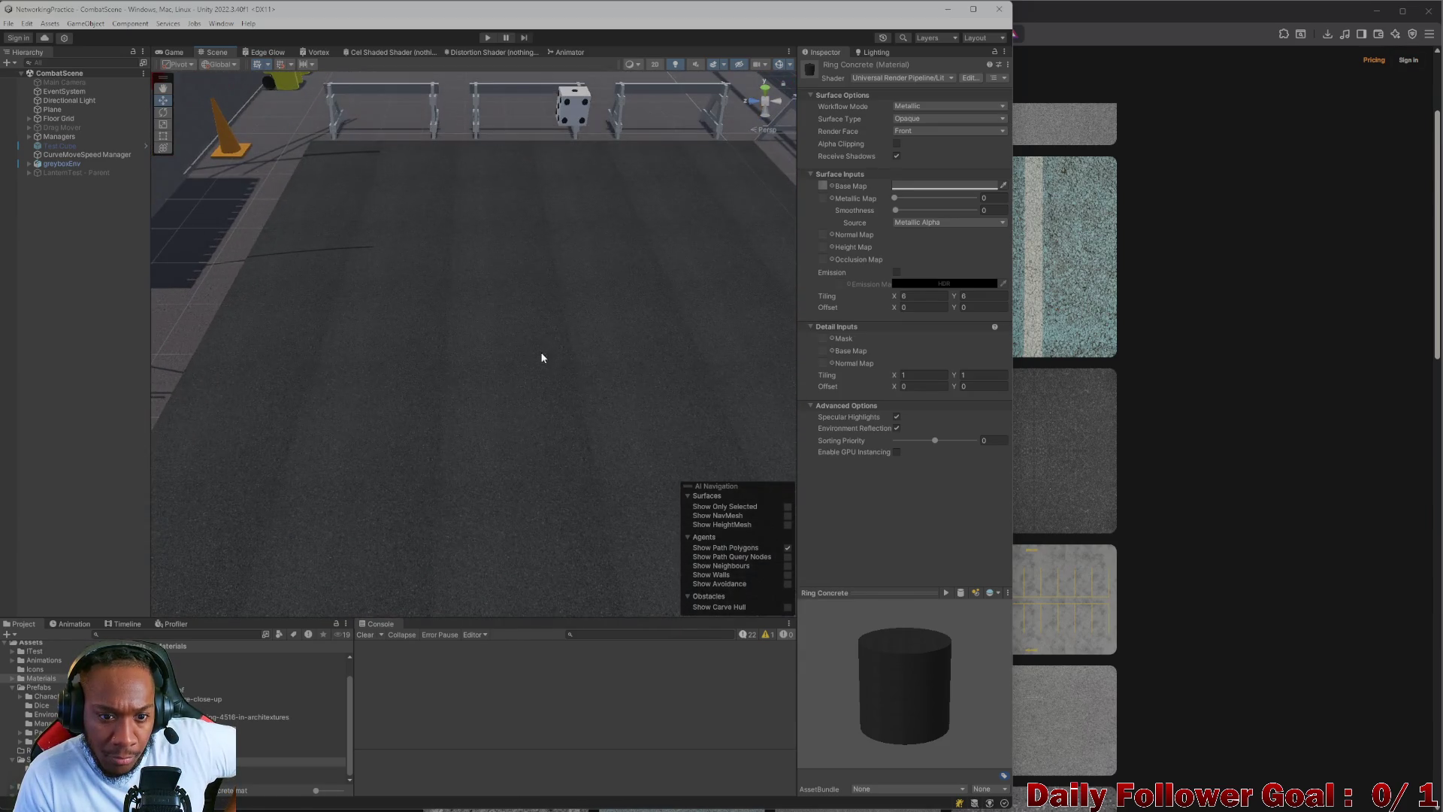
- Set the Ring Concrete texture Tiling X and Y to 3, after trying 1
left_click(929, 295)
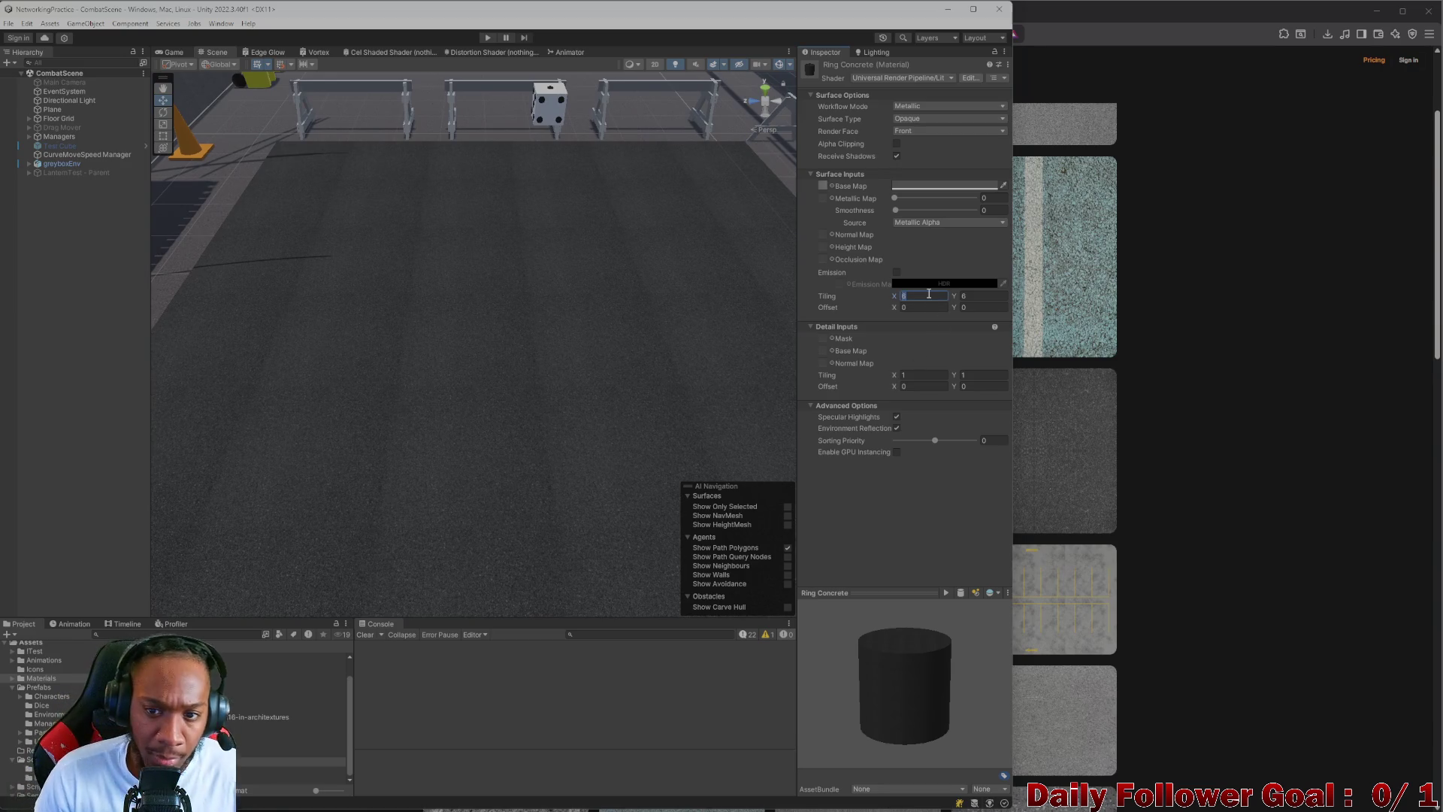
type("1")
left_click(993, 298)
type("1")
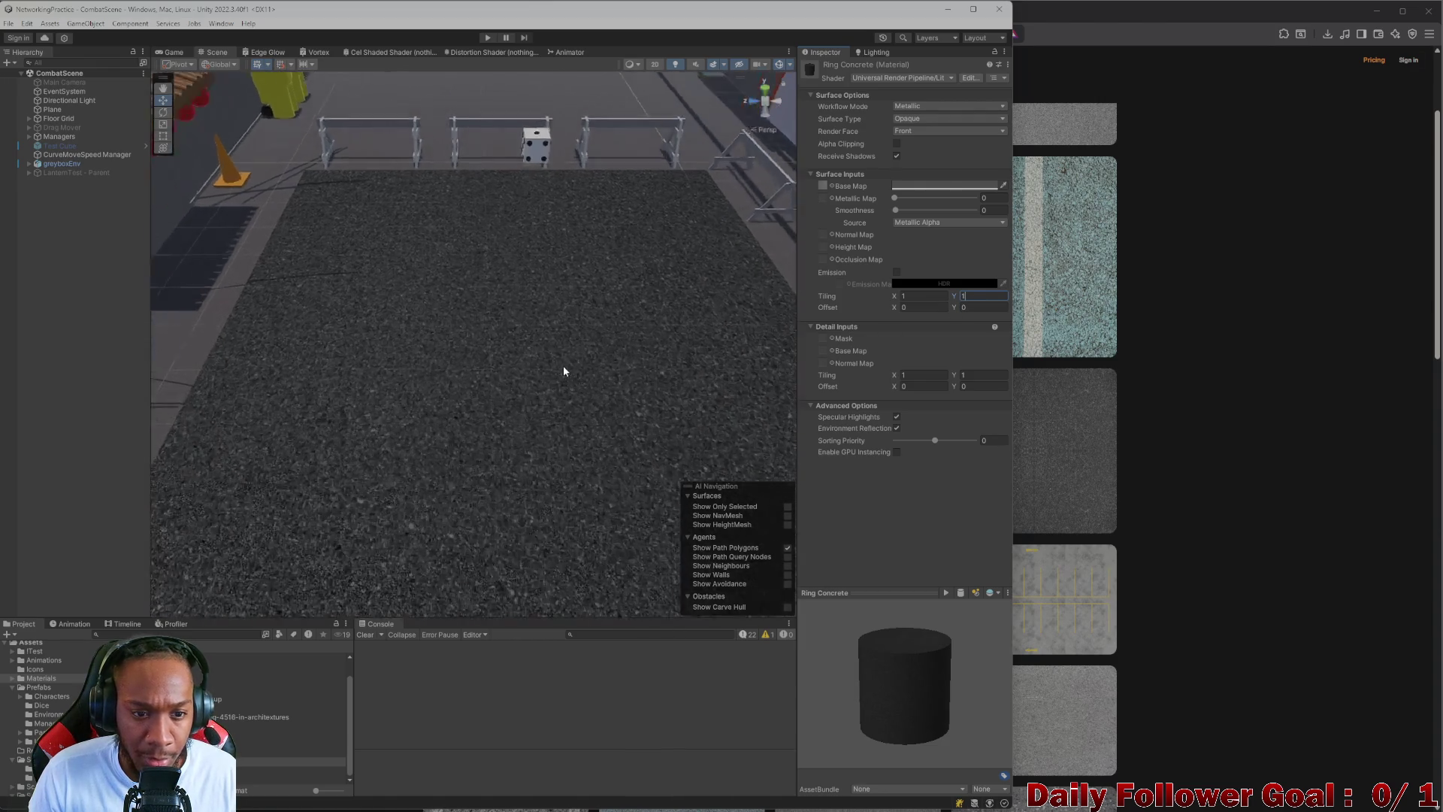
left_click(918, 299)
type("3")
left_click(953, 298)
type("3")
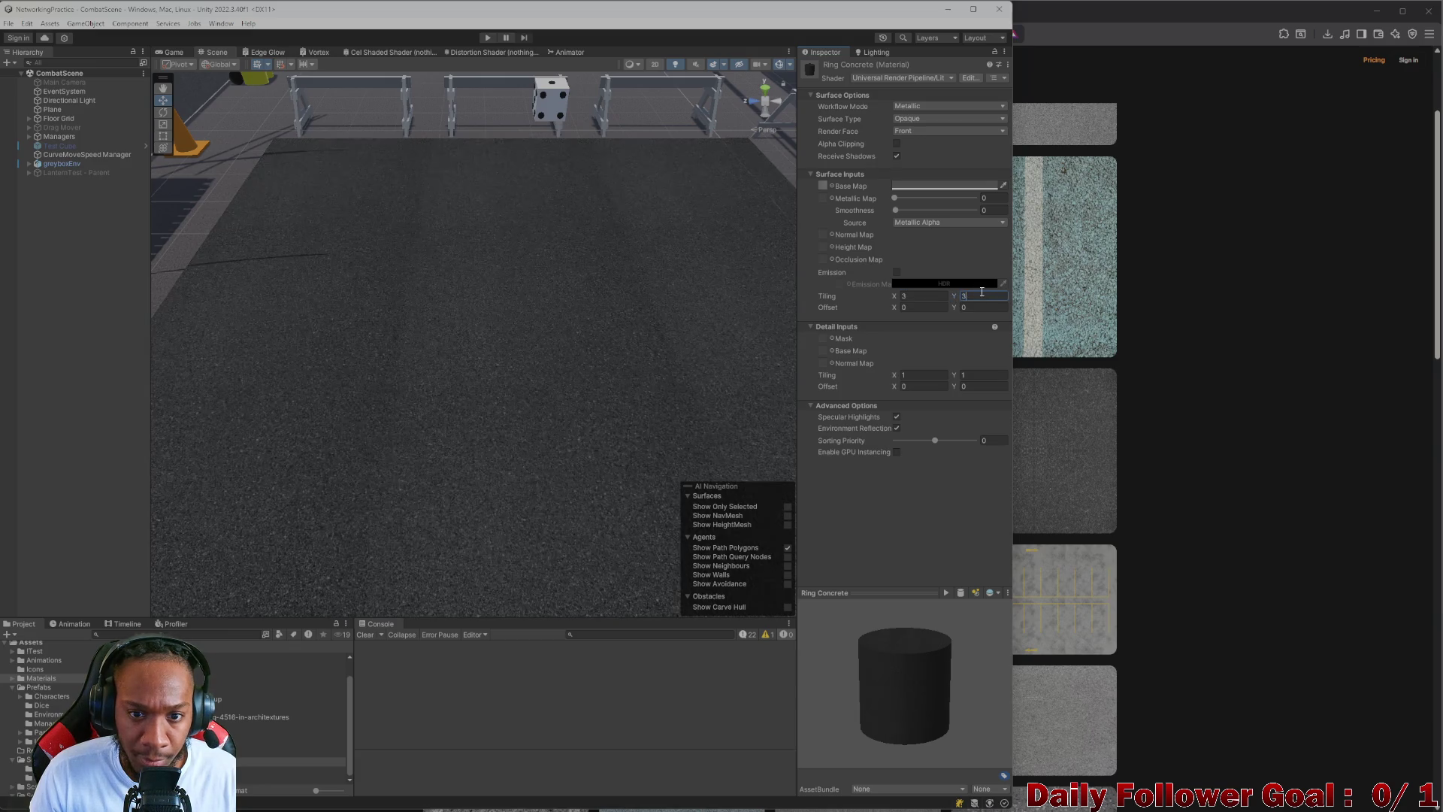
- Shift the texture's Offset X, then reset it to 0 and review the floor
scroll(593, 328, "down", 2)
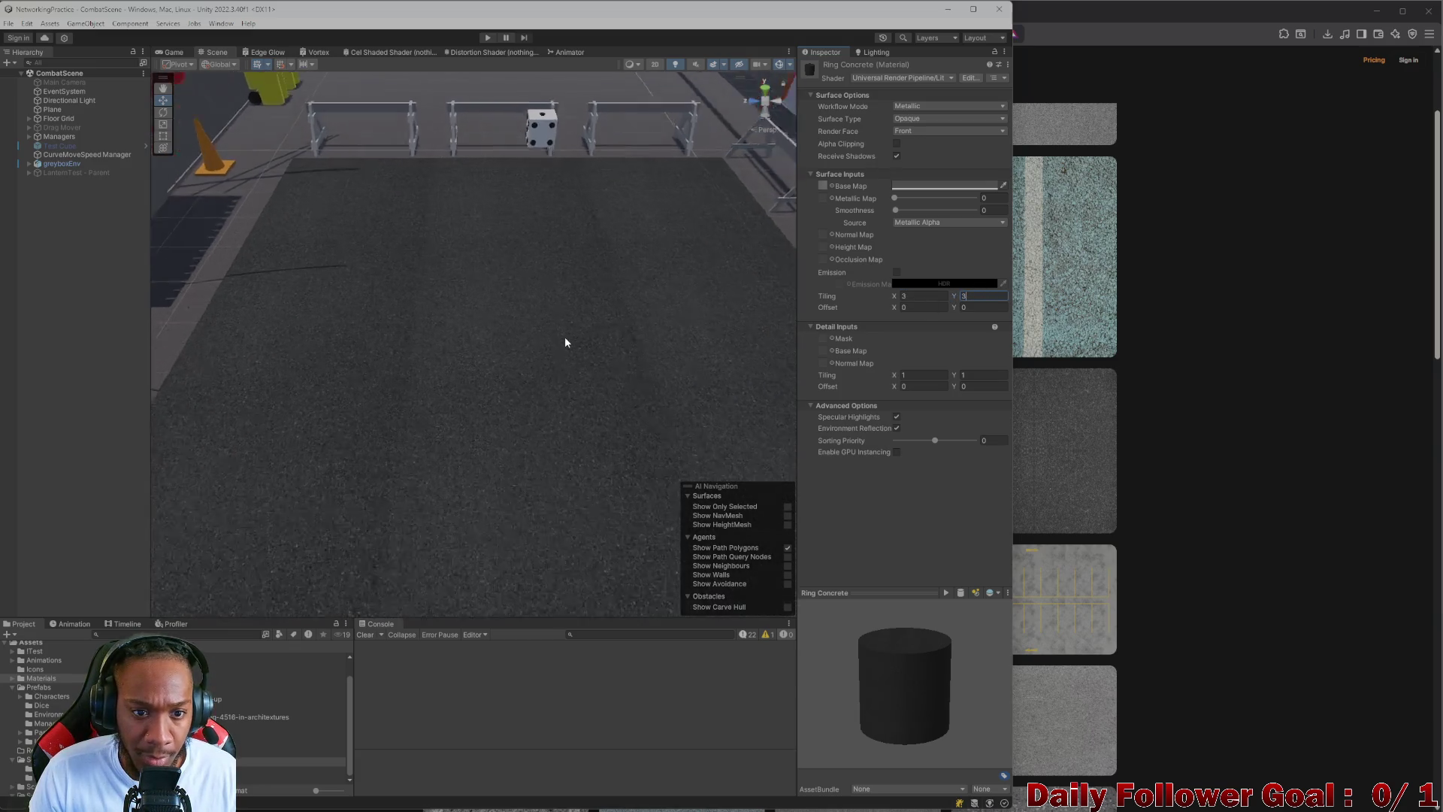
mouse_move(566, 342)
left_mouse_down()
mouse_move(528, 345)
mouse_move(516, 292)
mouse_move(593, 347)
left_mouse_up()
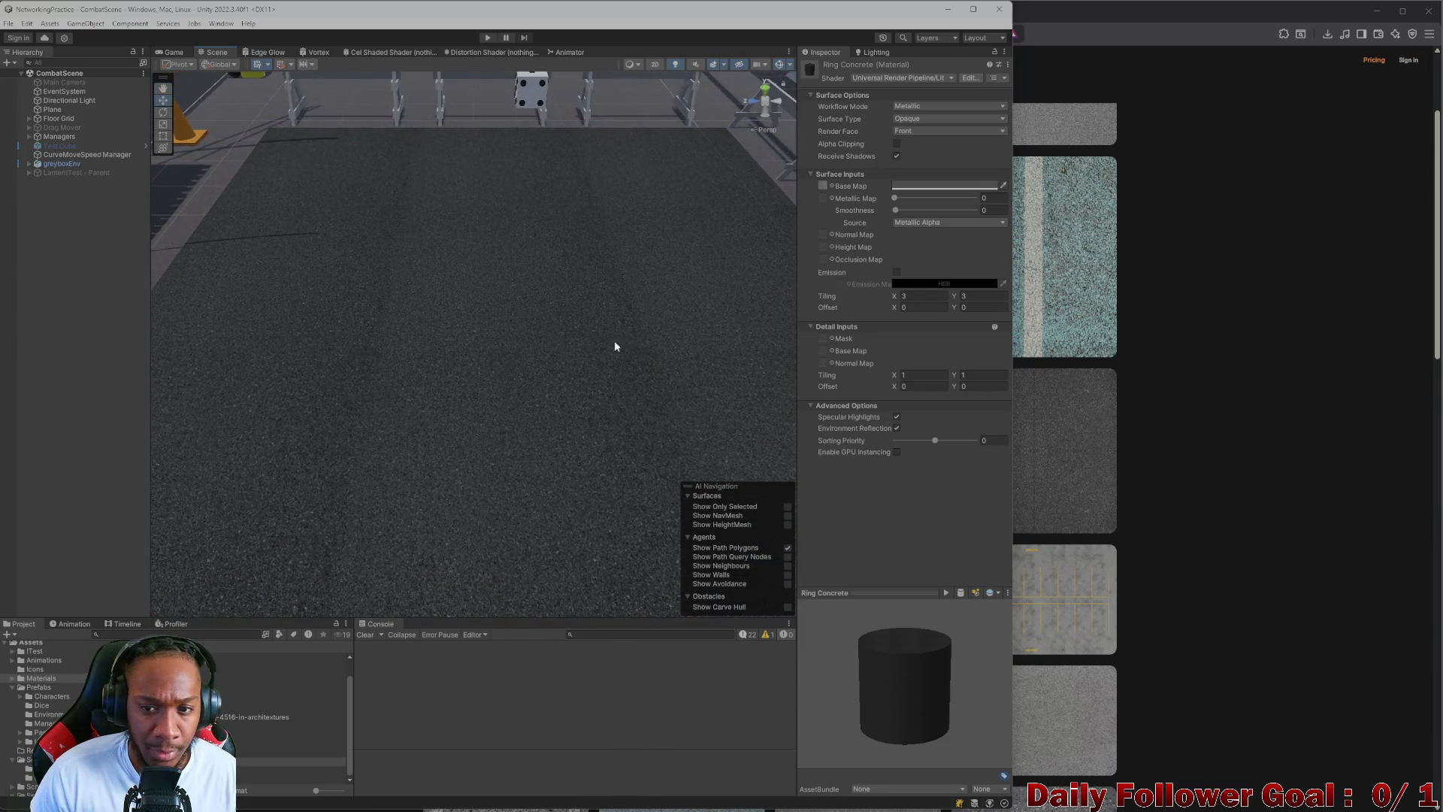
left_click_drag(900, 310, 958, 312)
type("0")
key("Tab")
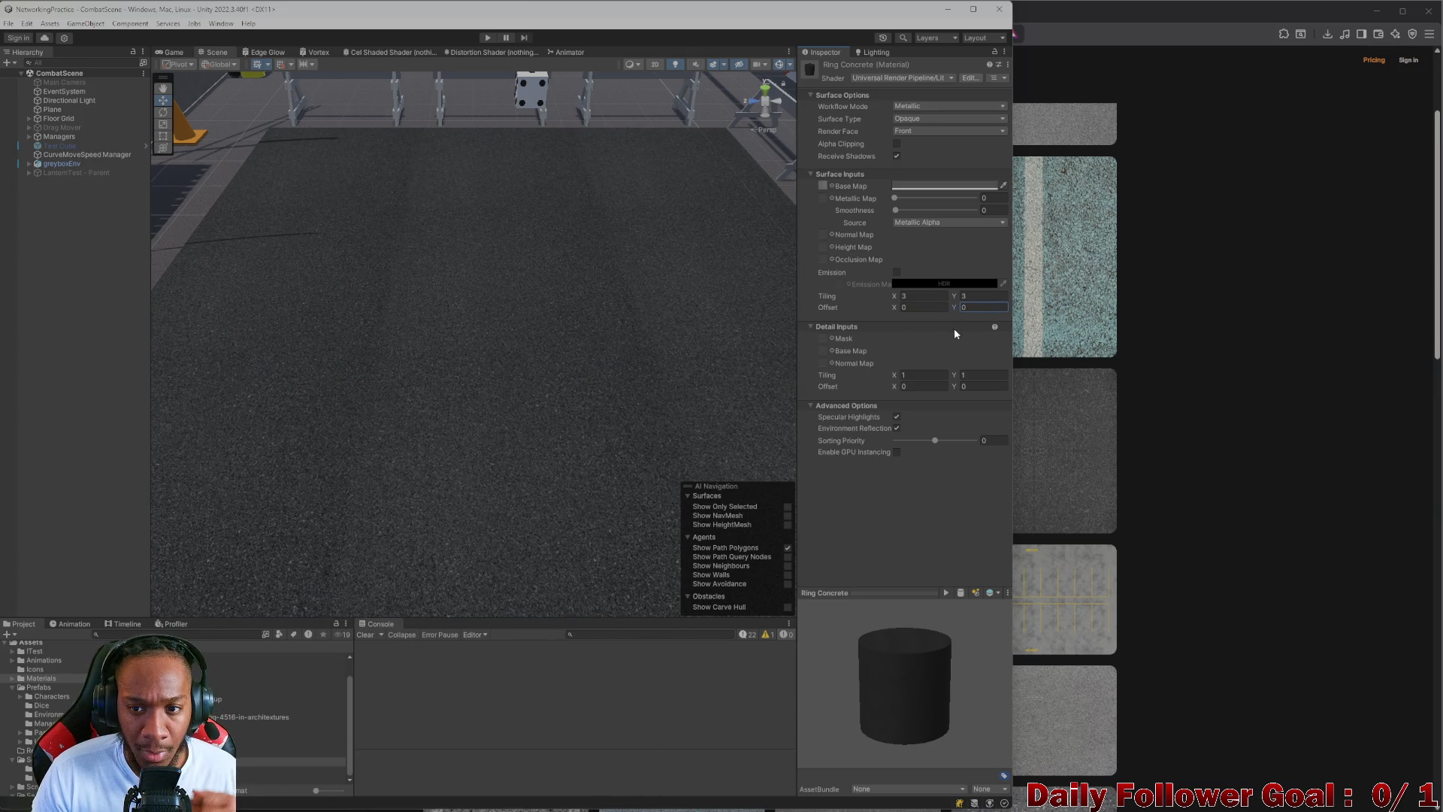
scroll(461, 356, "down", 3)
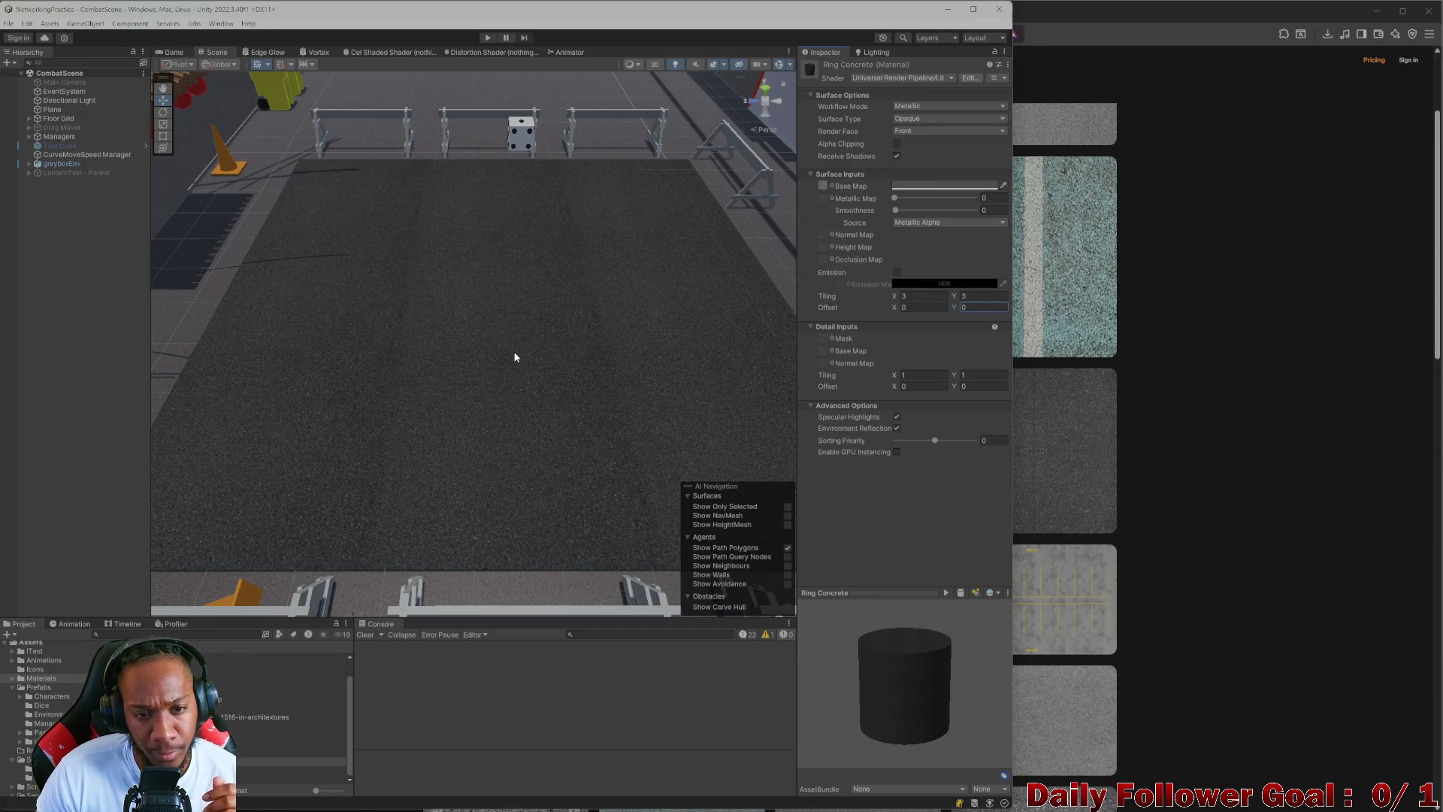
scroll(493, 376, "up", 2)
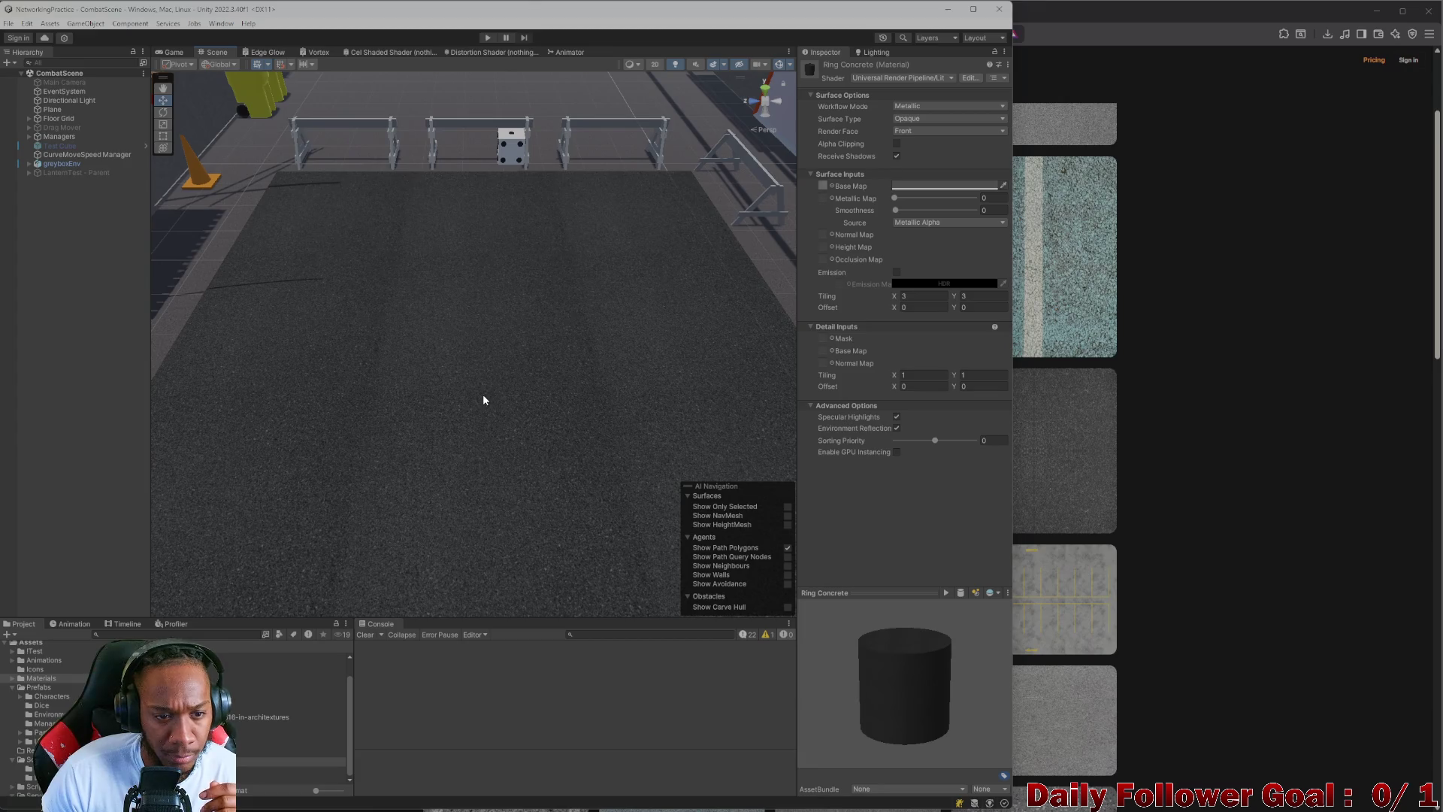
scroll(685, 409, "up", 1)
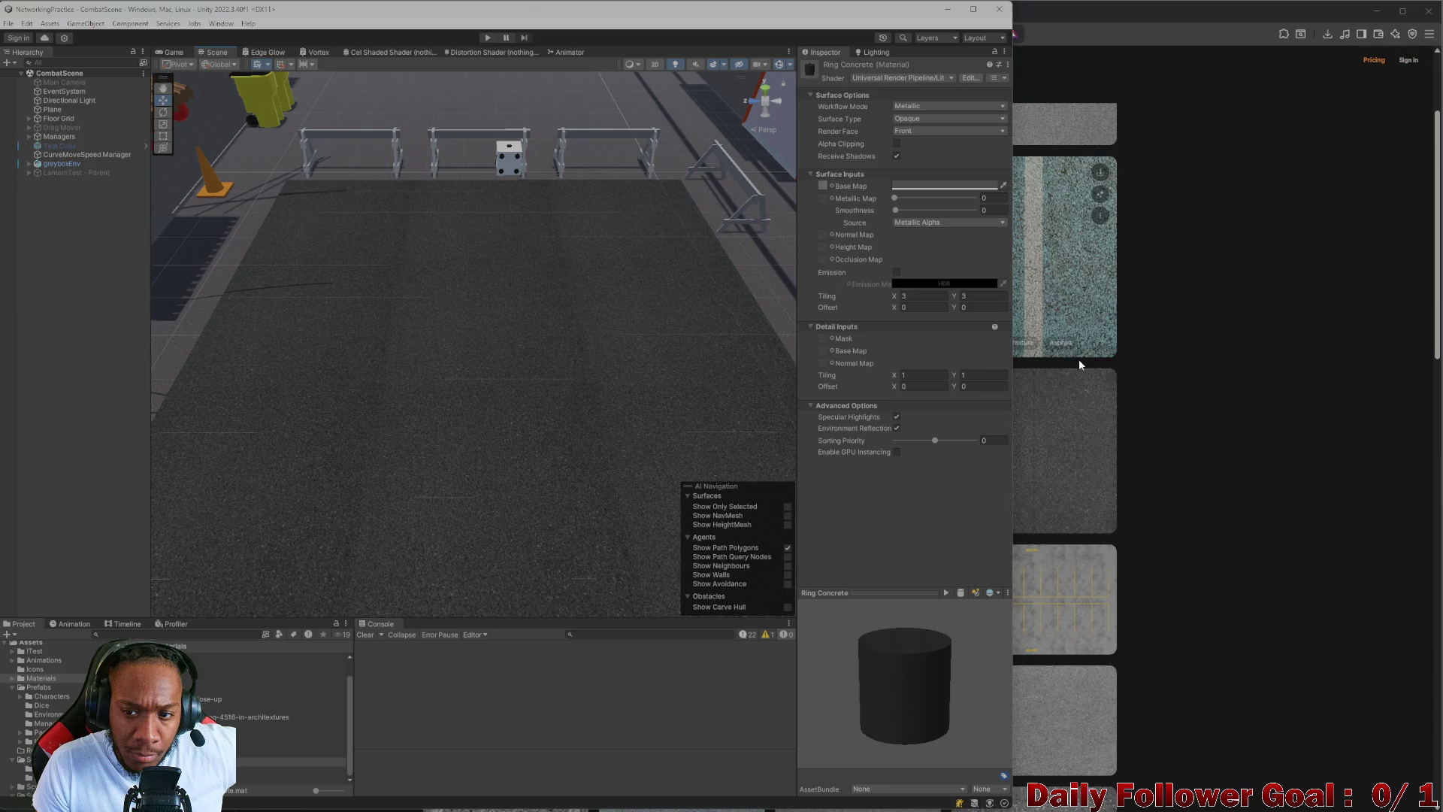
- Scroll through Freepik's parking lot textures without downloading, then go back to Google's results
left_click(1188, 399)
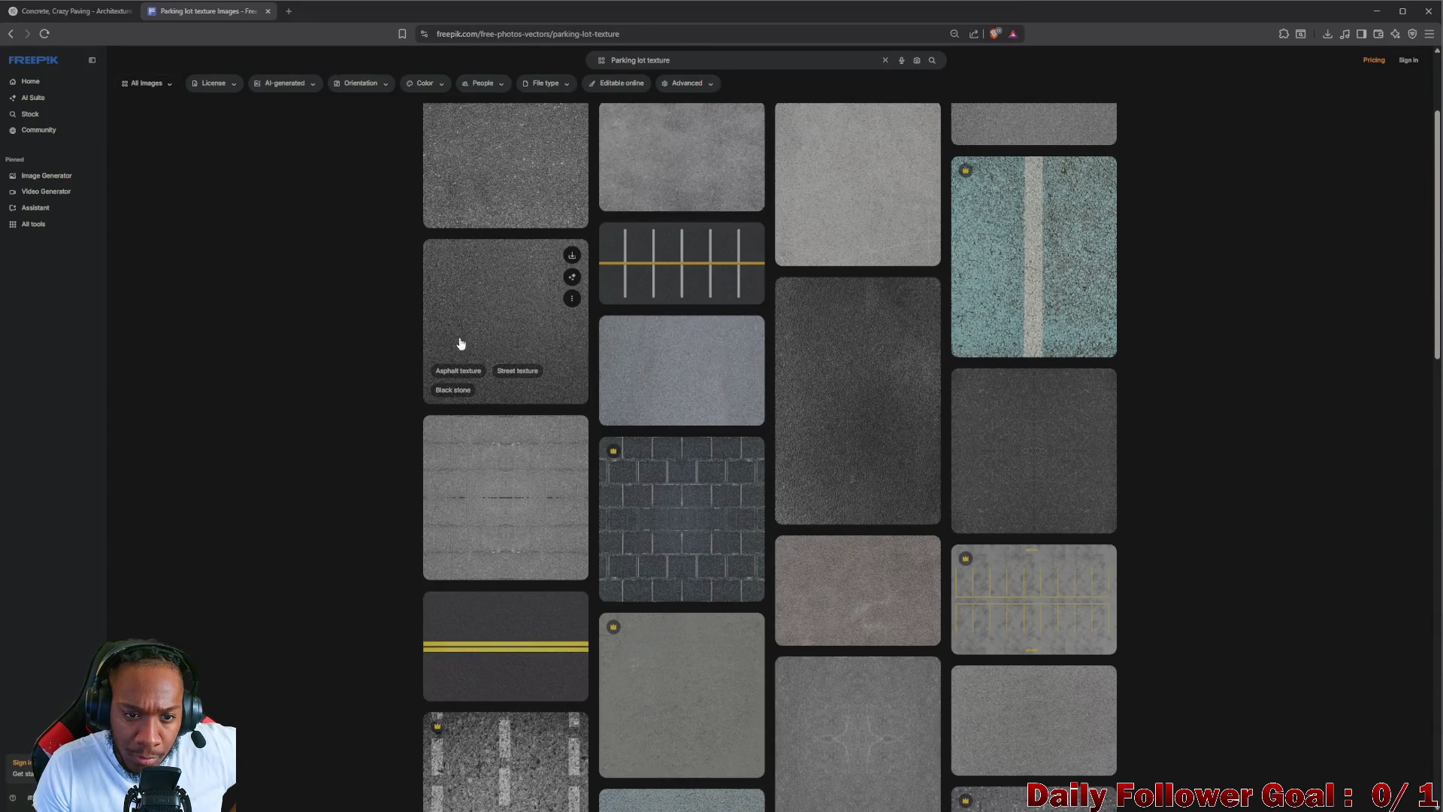
scroll(400, 312, "down", 5)
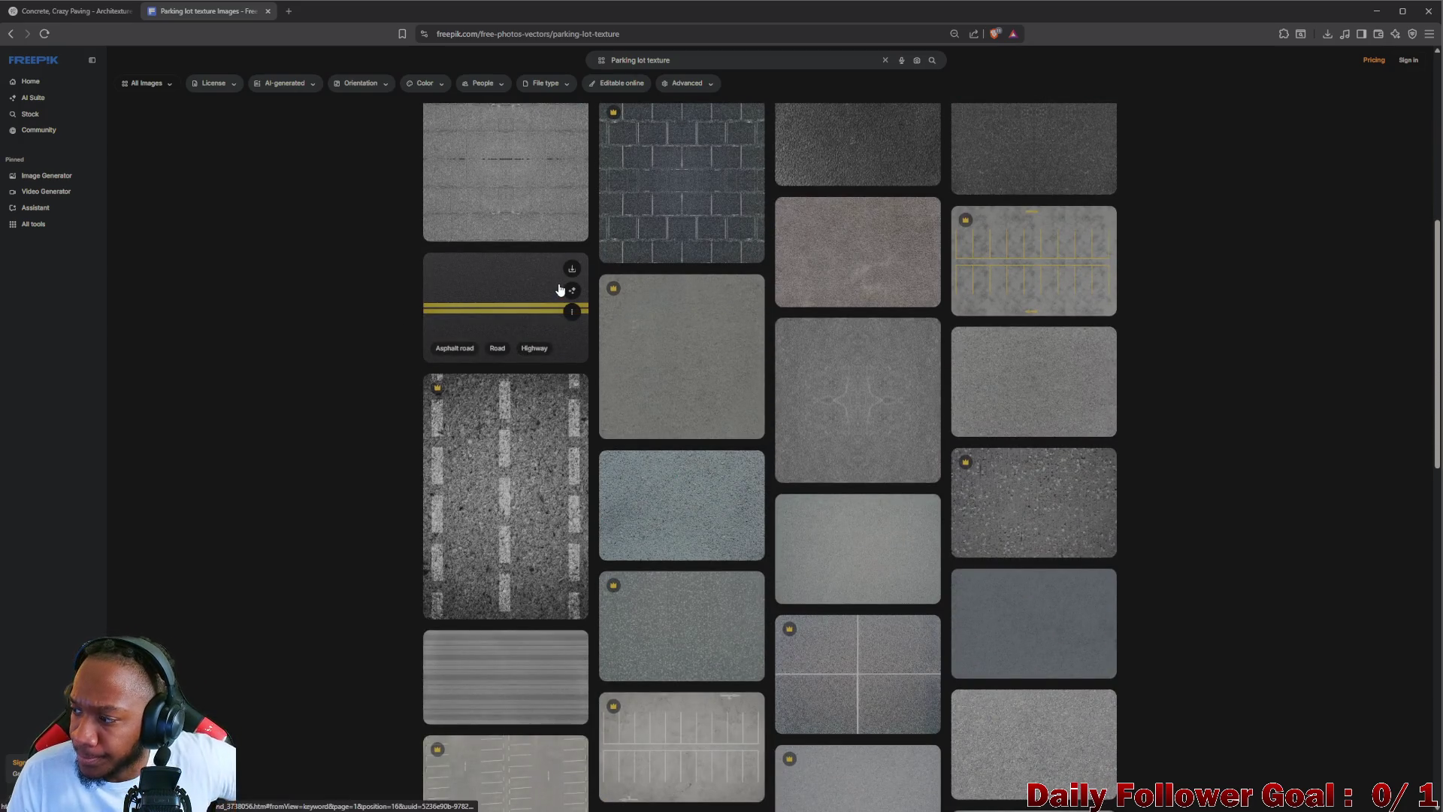
scroll(699, 315, "up", 6)
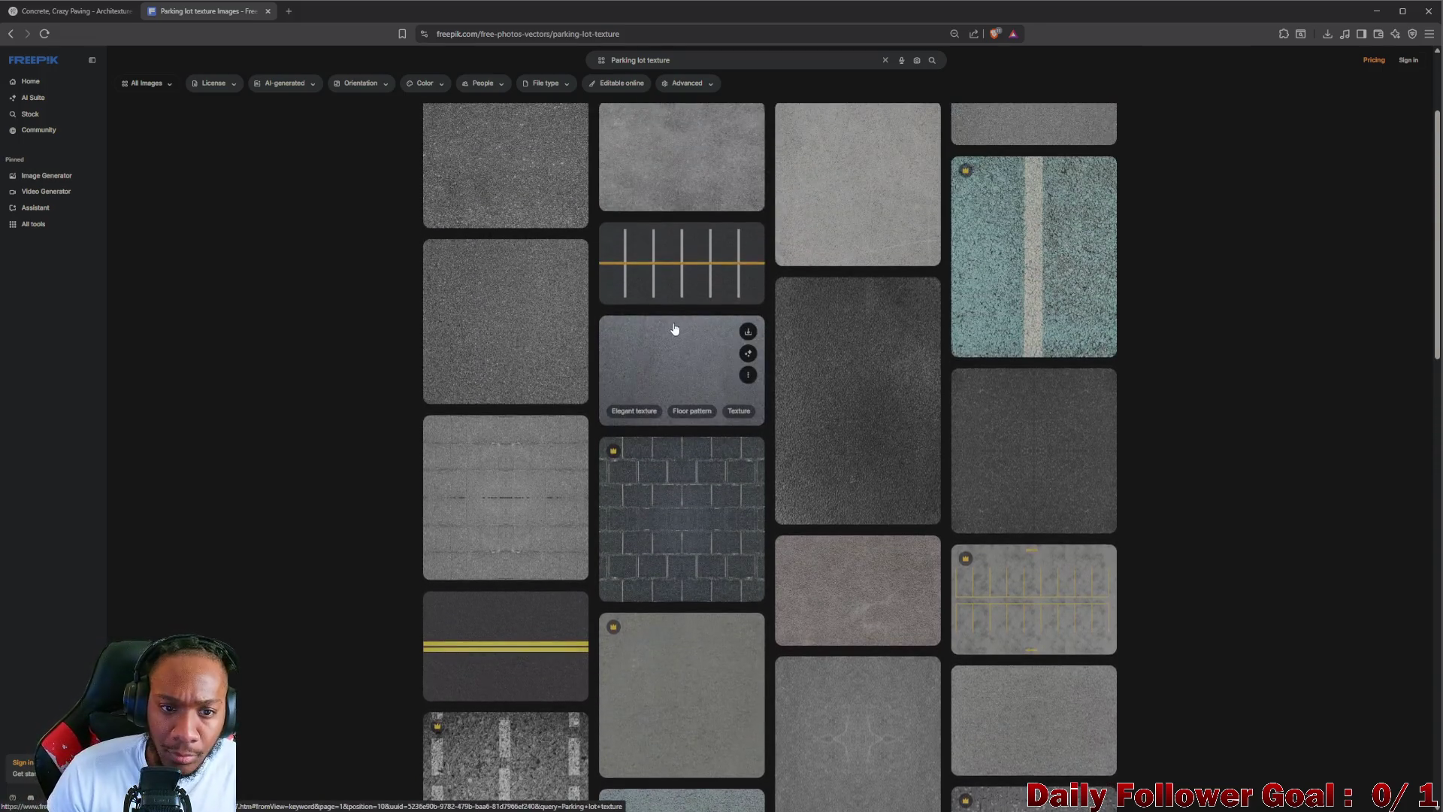
scroll(693, 345, "up", 1)
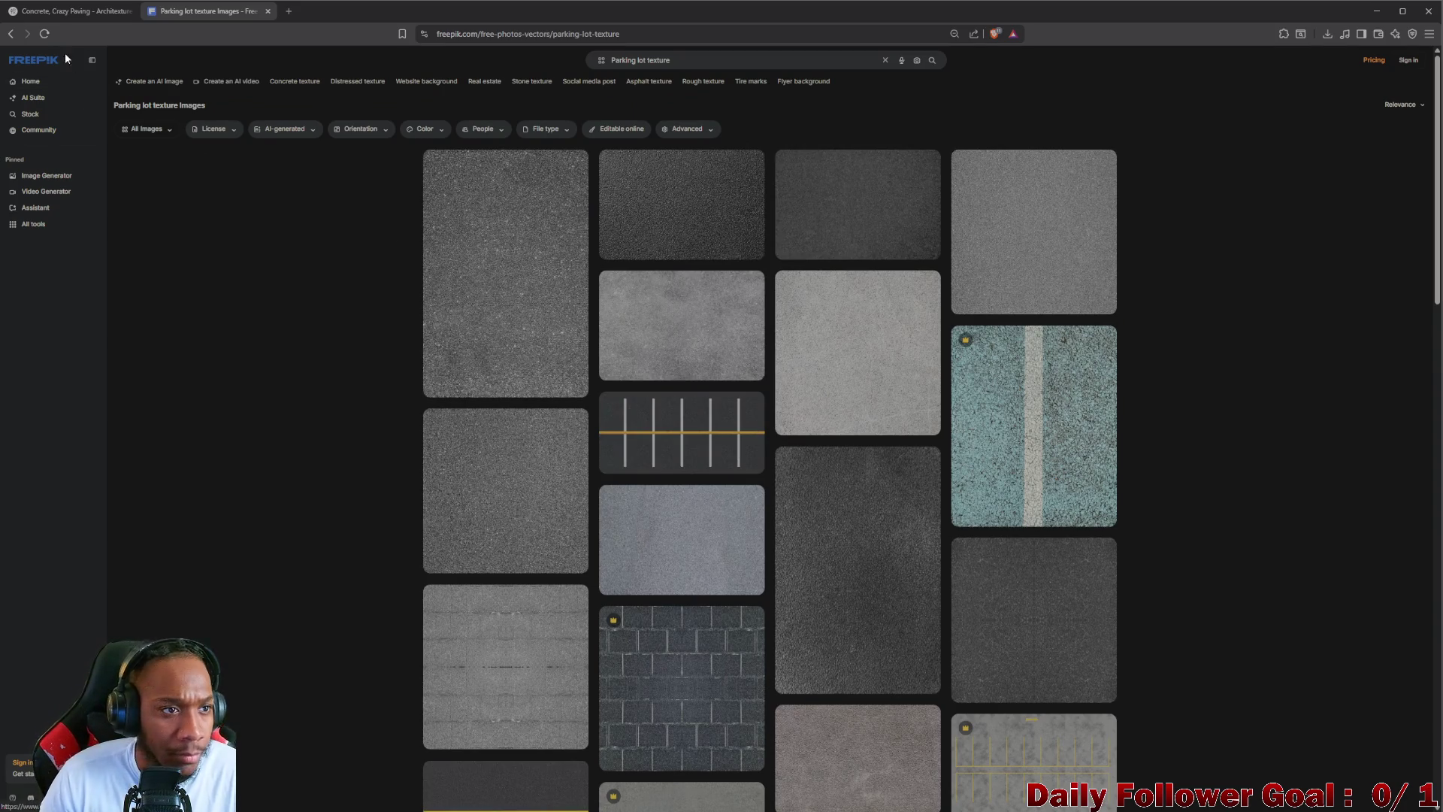
left_click(11, 34)
scroll(205, 434, "down", 2)
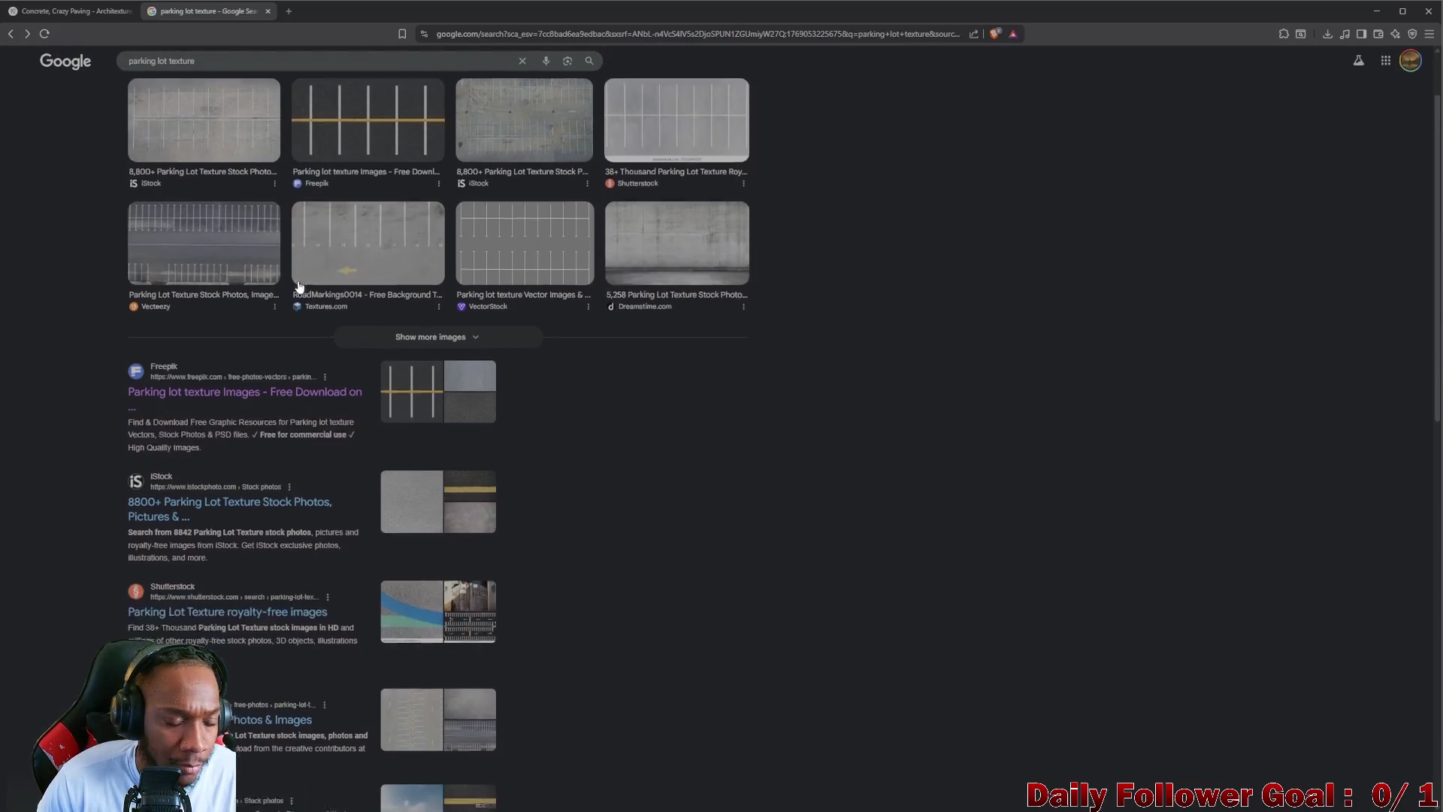
- Open iStock's parking lot texture results and preview the grainy grey texture
left_click(206, 434)
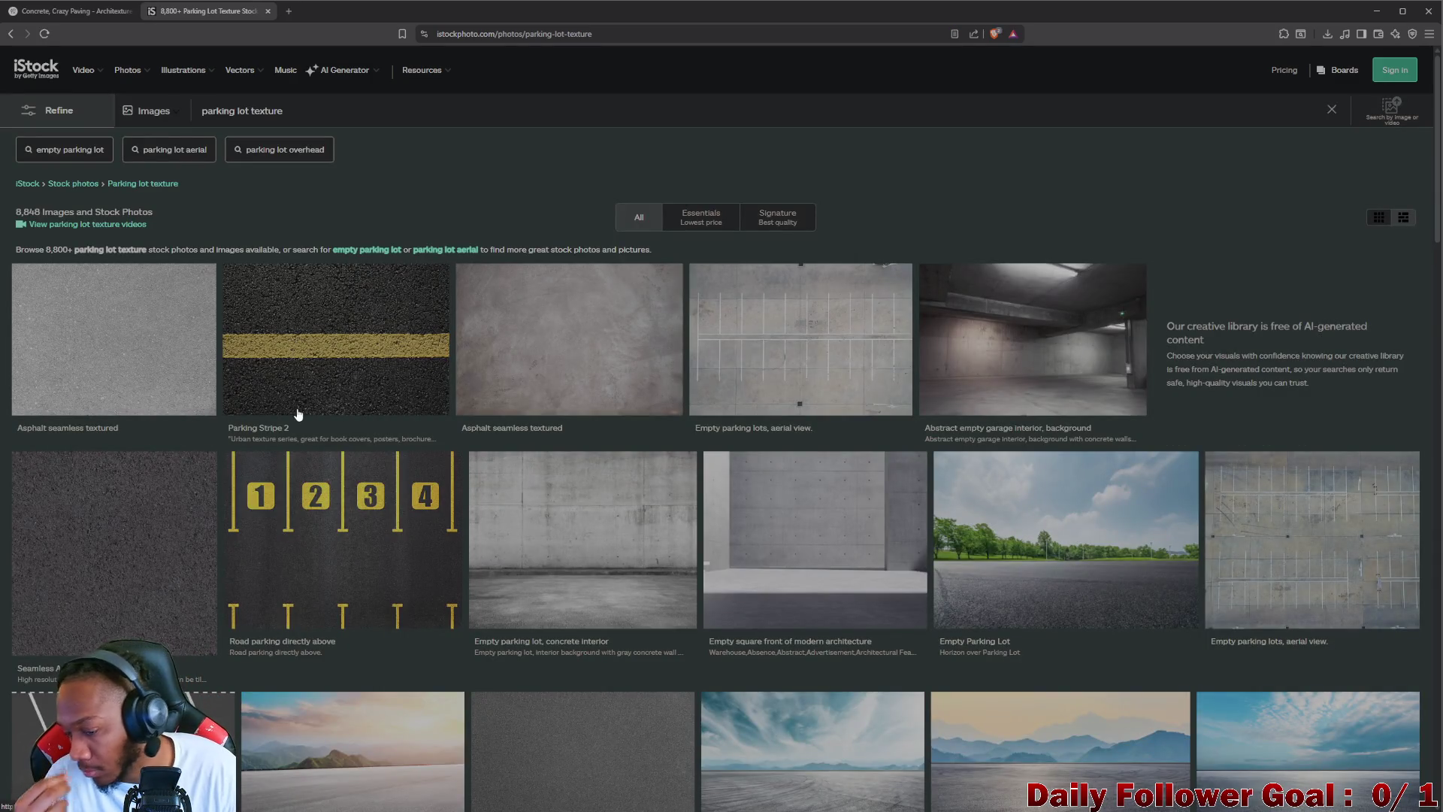
scroll(305, 412, "down", 3)
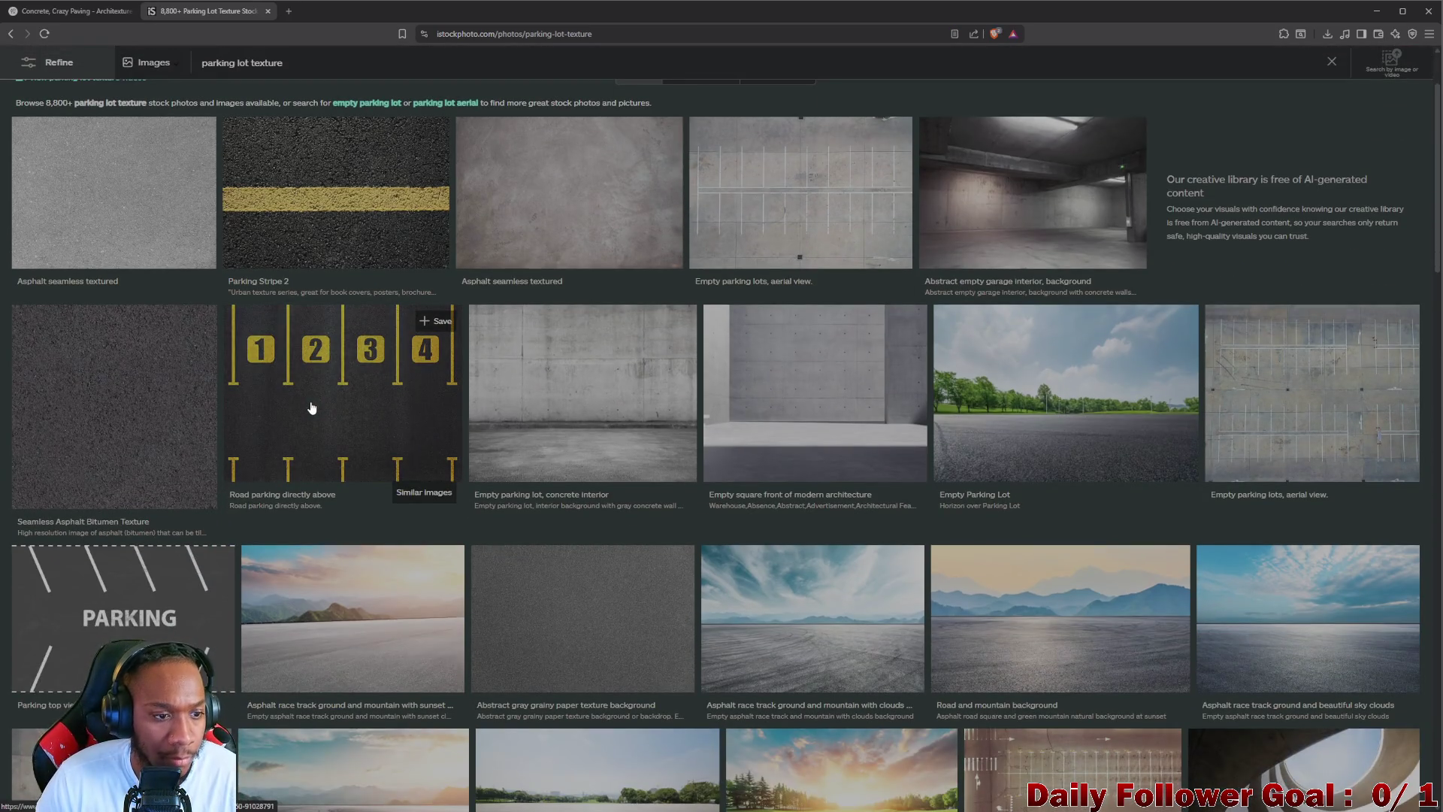
scroll(316, 404, "down", 1)
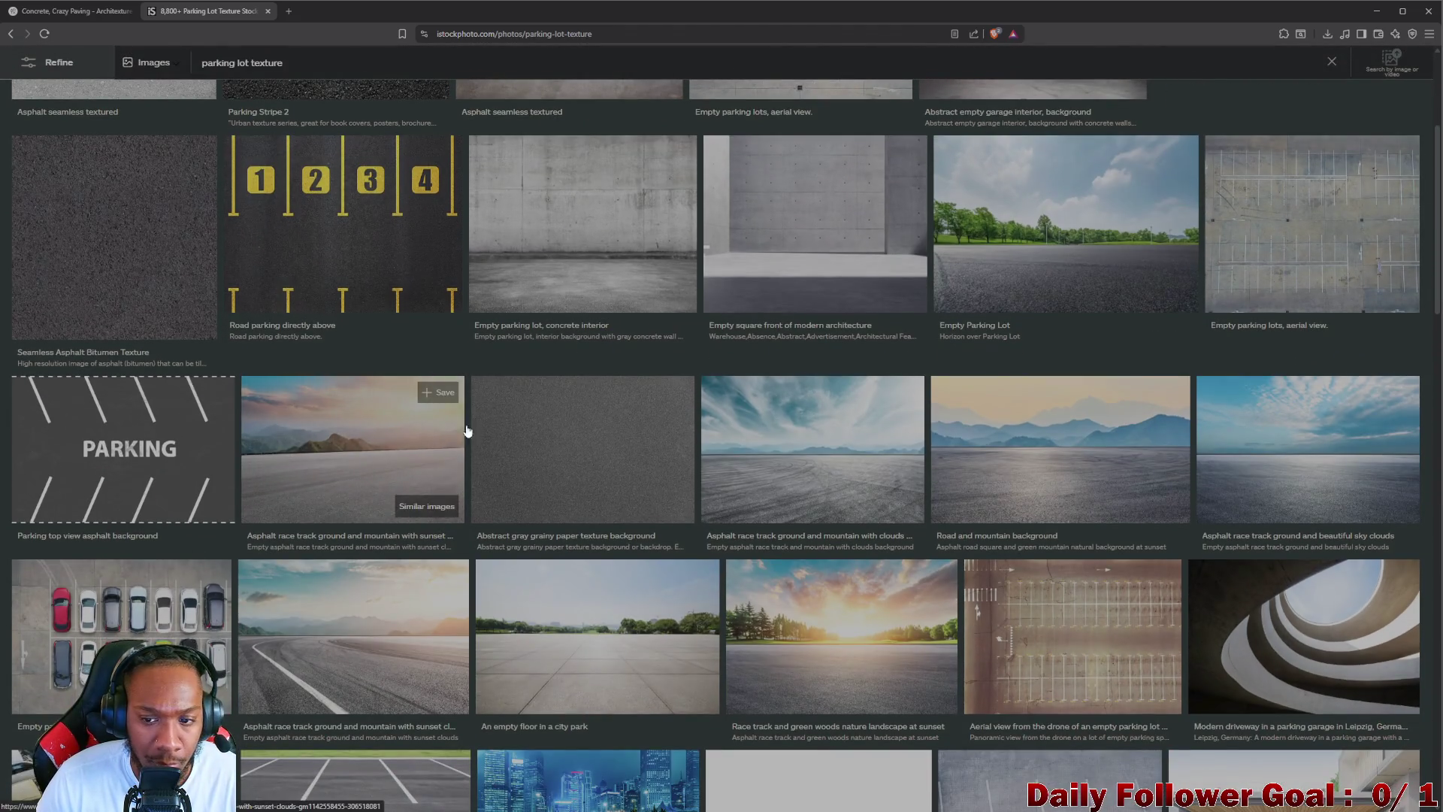
left_click(556, 447)
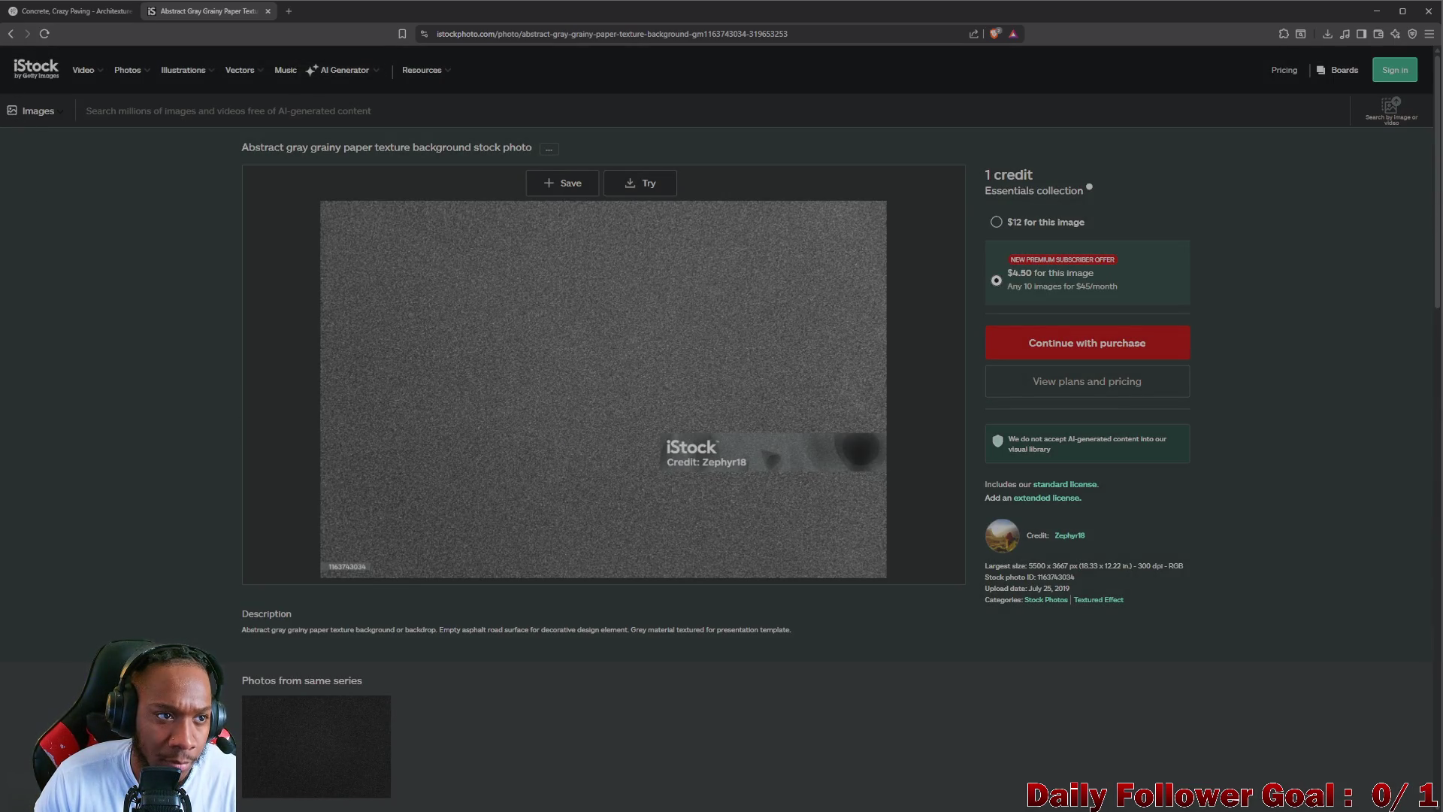
left_click(10, 34)
- Scroll further through the iStock results, then switch to the Concrete, Crazy Paving page
scroll(451, 353, "down", 3)
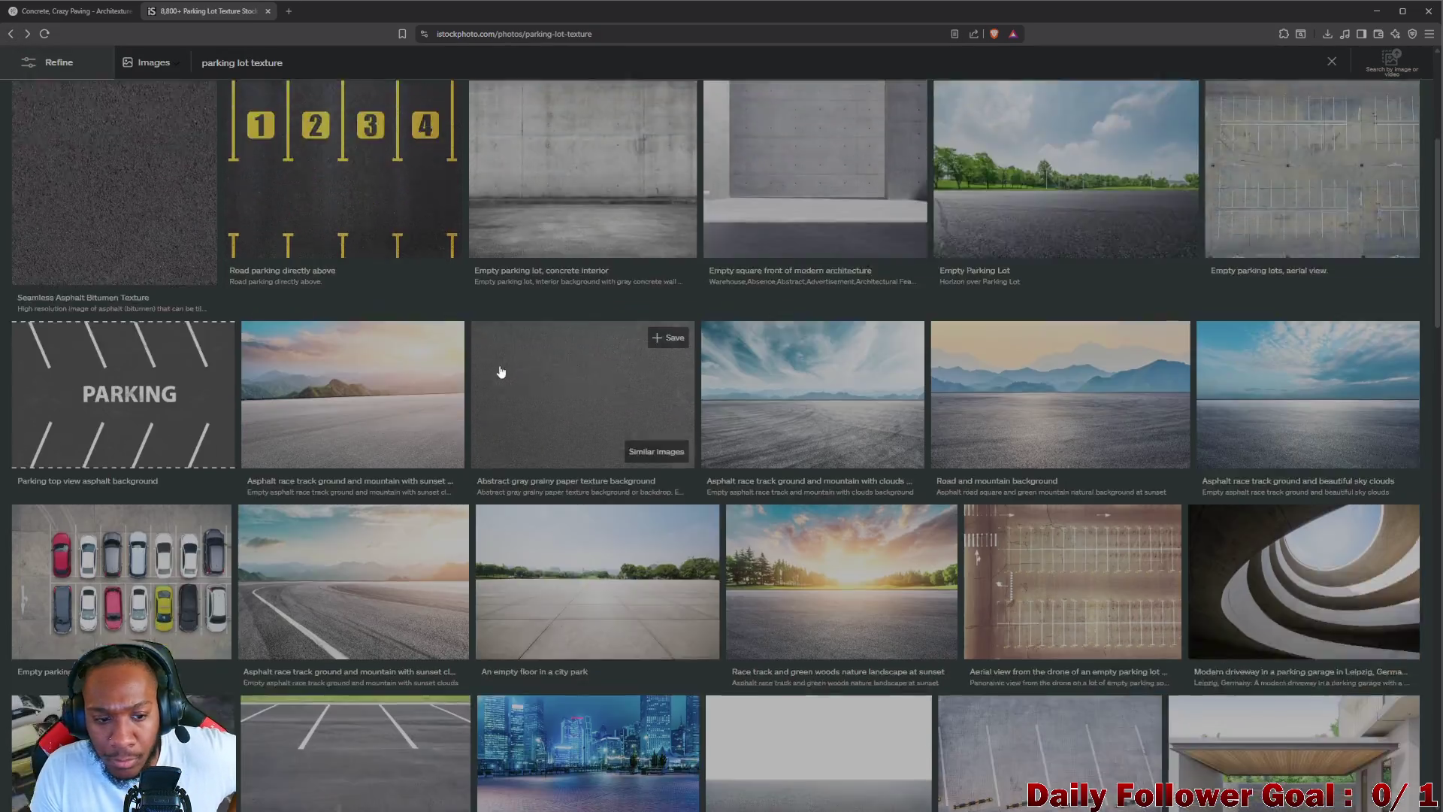
scroll(316, 328, "up", 2)
scroll(273, 323, "down", 4)
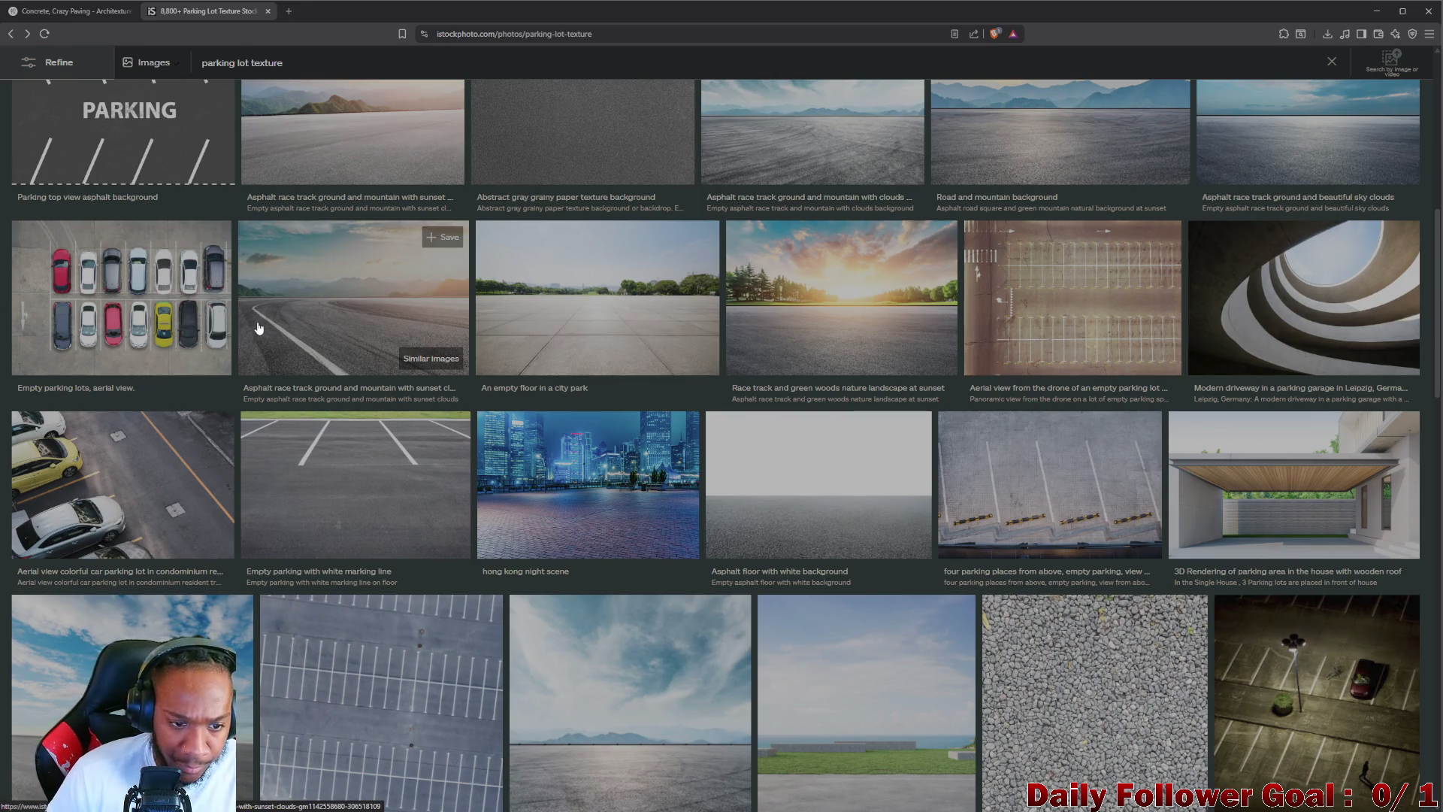
scroll(277, 331, "down", 2)
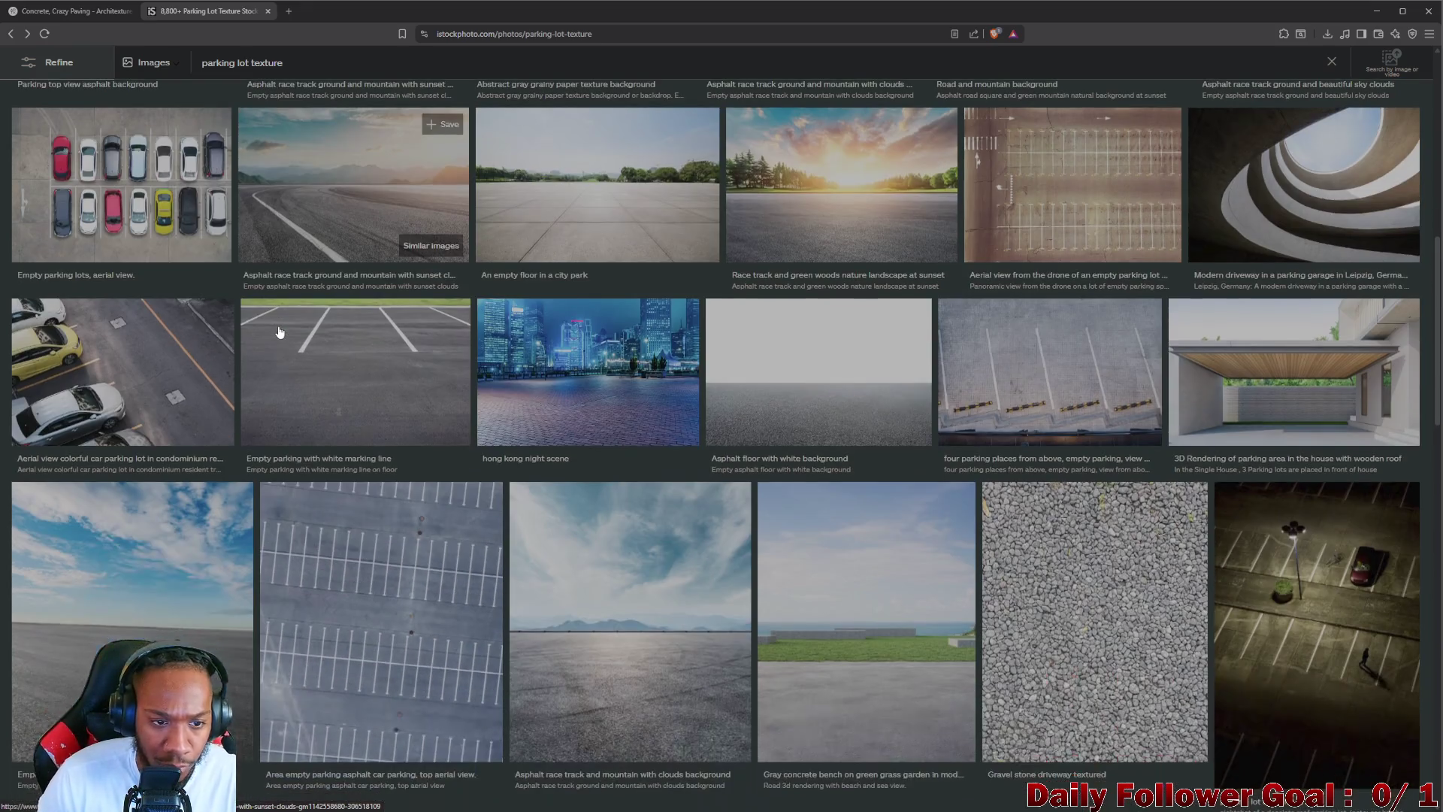
scroll(278, 333, "down", 2)
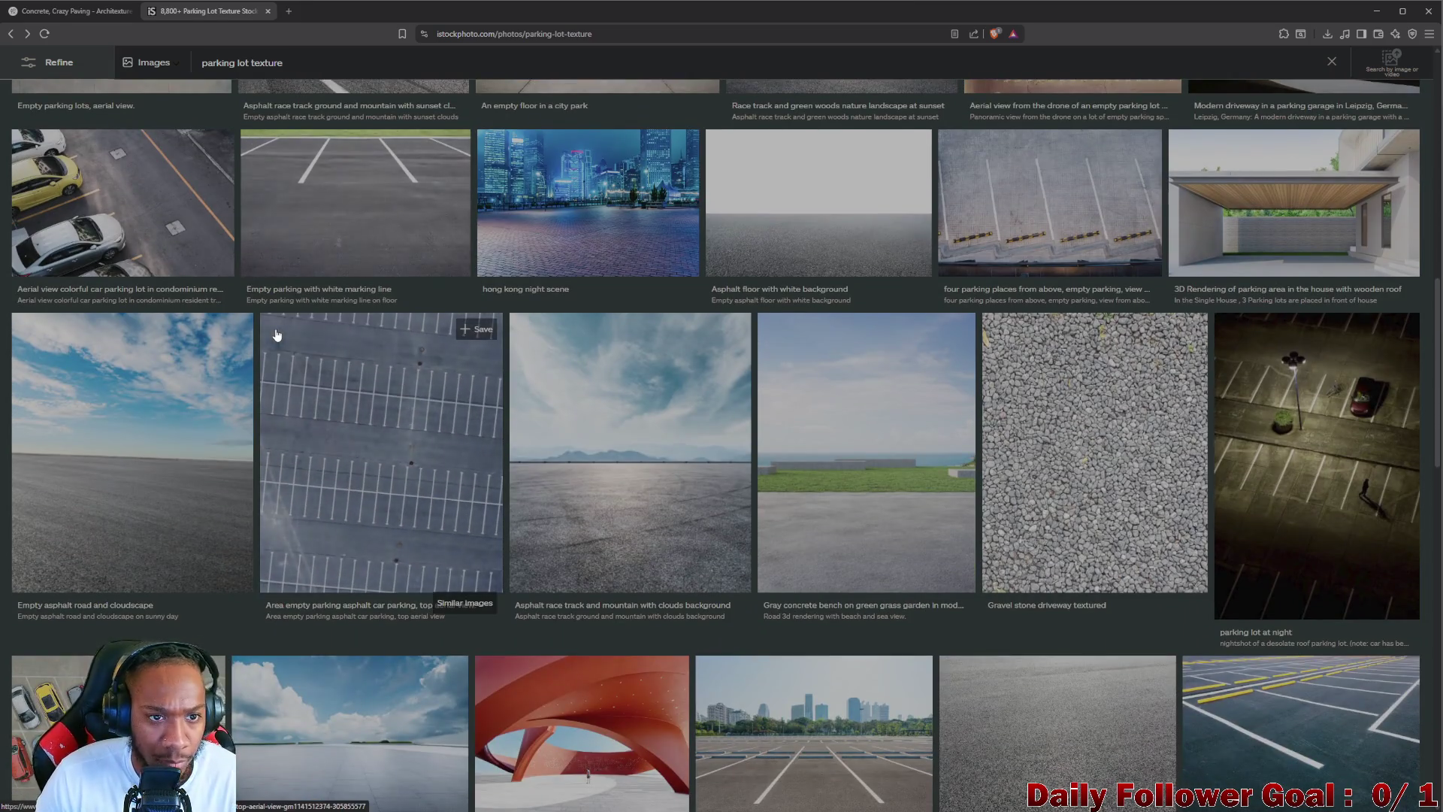
scroll(278, 334, "up", 2)
scroll(282, 333, "down", 3)
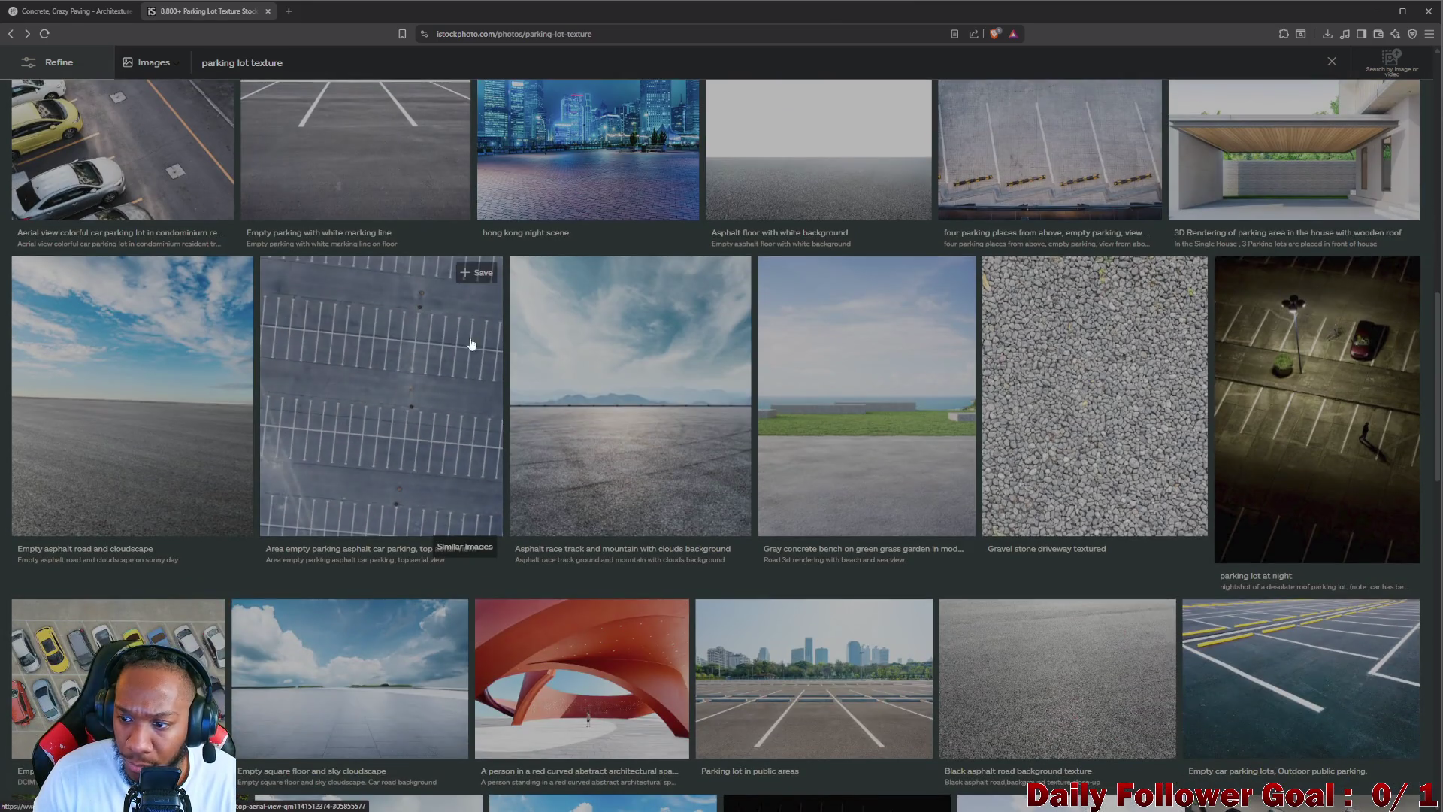
scroll(761, 394, "down", 3)
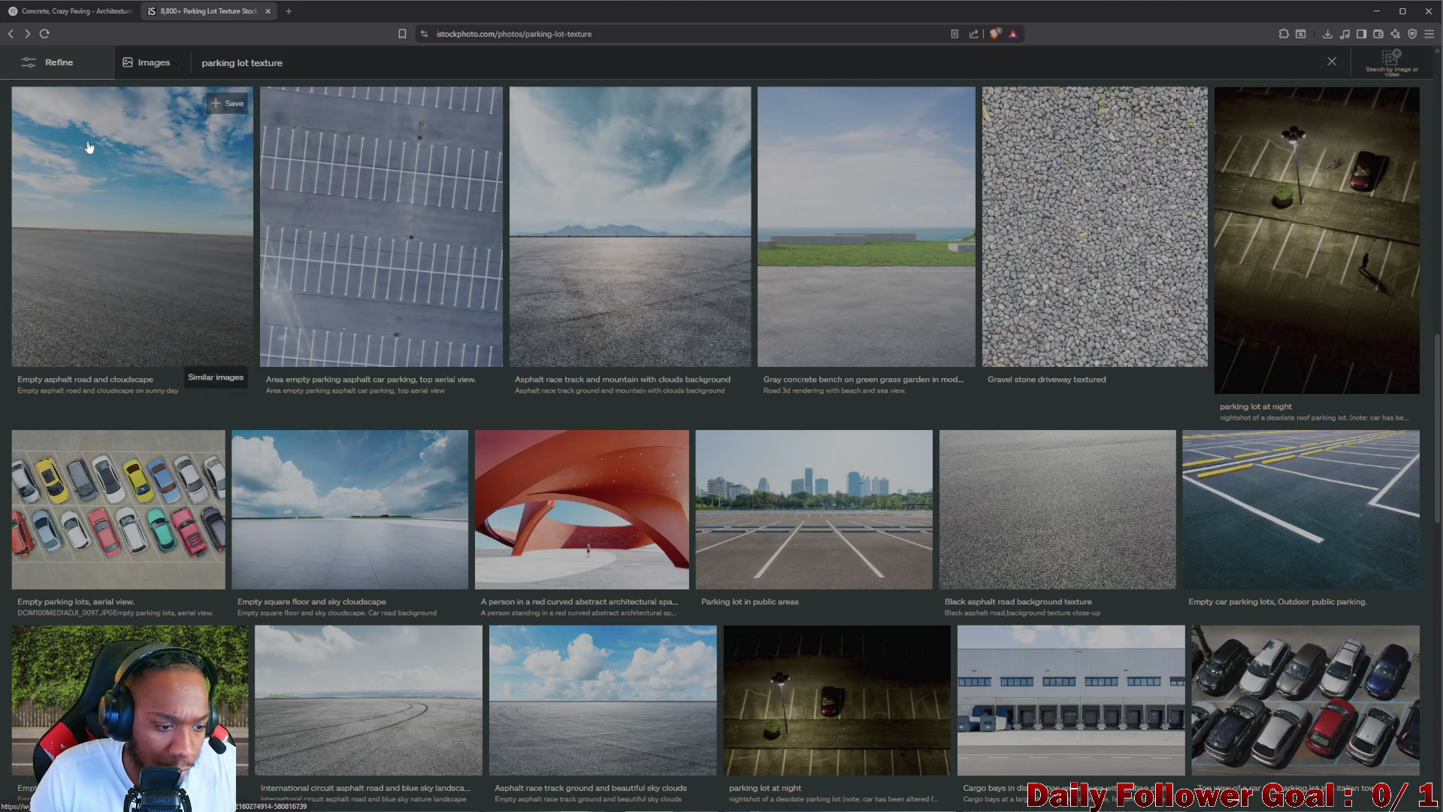
left_click(10, 34)
left_click(67, 10)
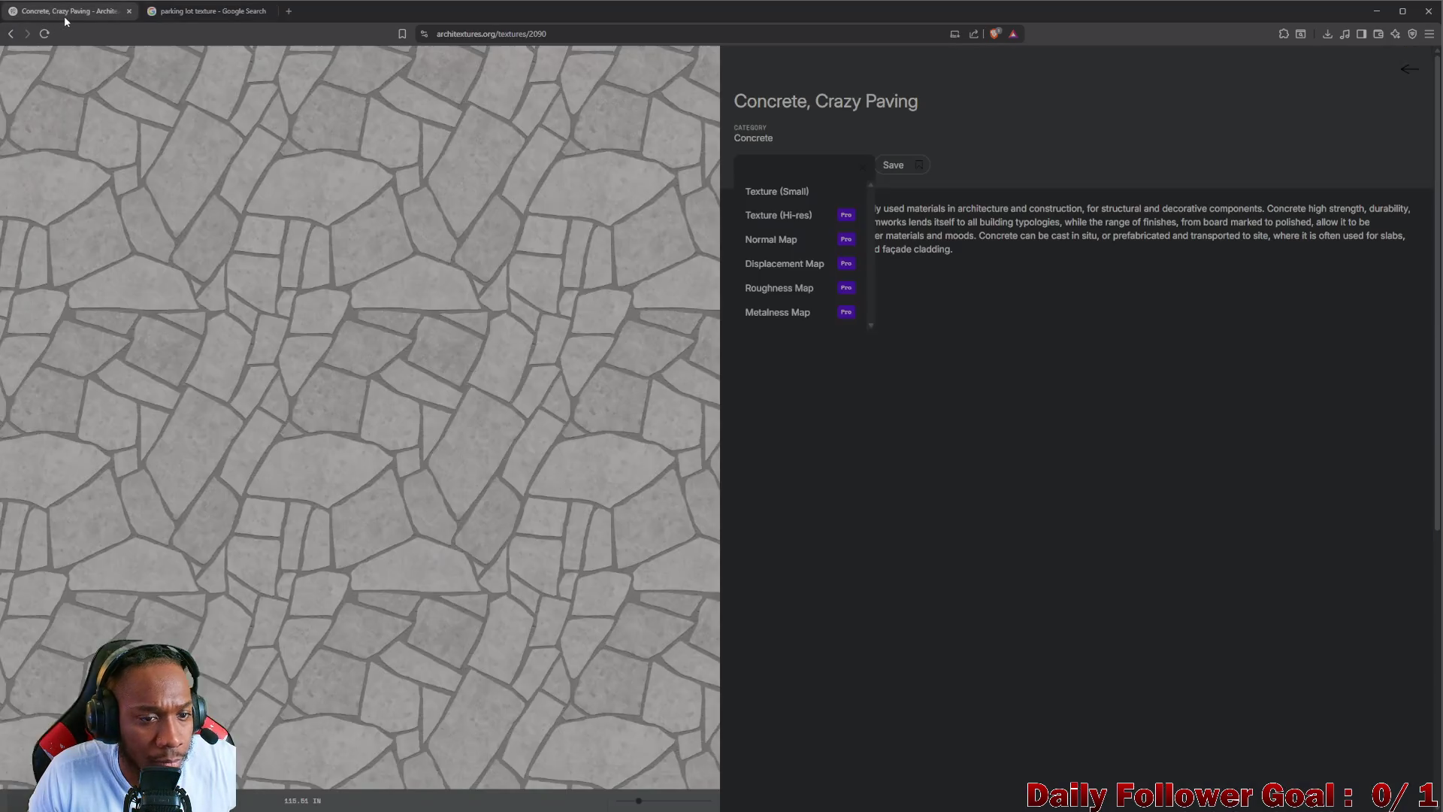
- Bring Unity forward, look over the asphalt floor, and collapse the greyboxEnv group
left_click(1377, 11)
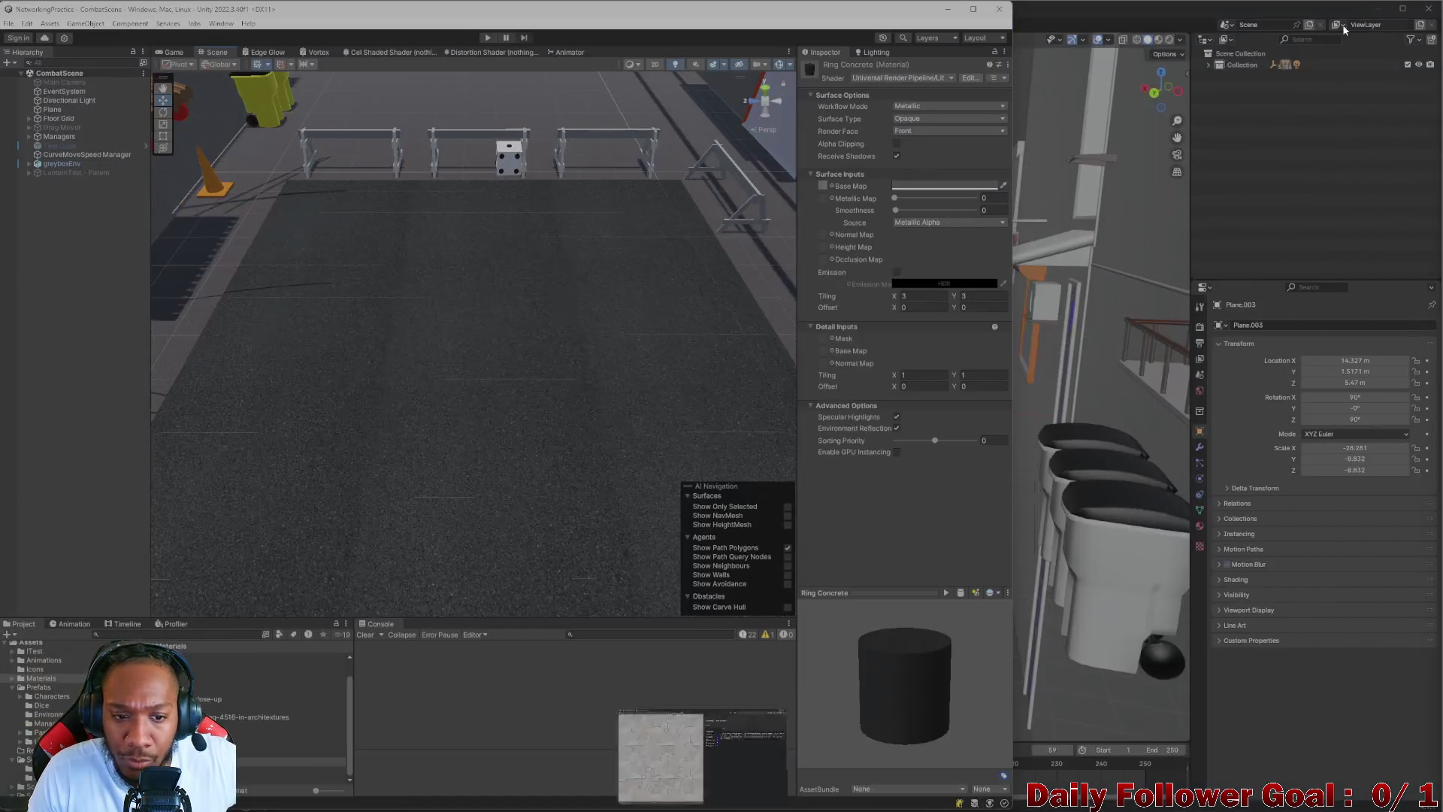
mouse_move(457, 360)
left_mouse_down()
mouse_move(496, 312)
mouse_move(476, 361)
mouse_move(396, 345)
mouse_move(541, 332)
mouse_move(358, 305)
mouse_move(403, 328)
mouse_move(343, 368)
mouse_move(397, 377)
left_mouse_up()
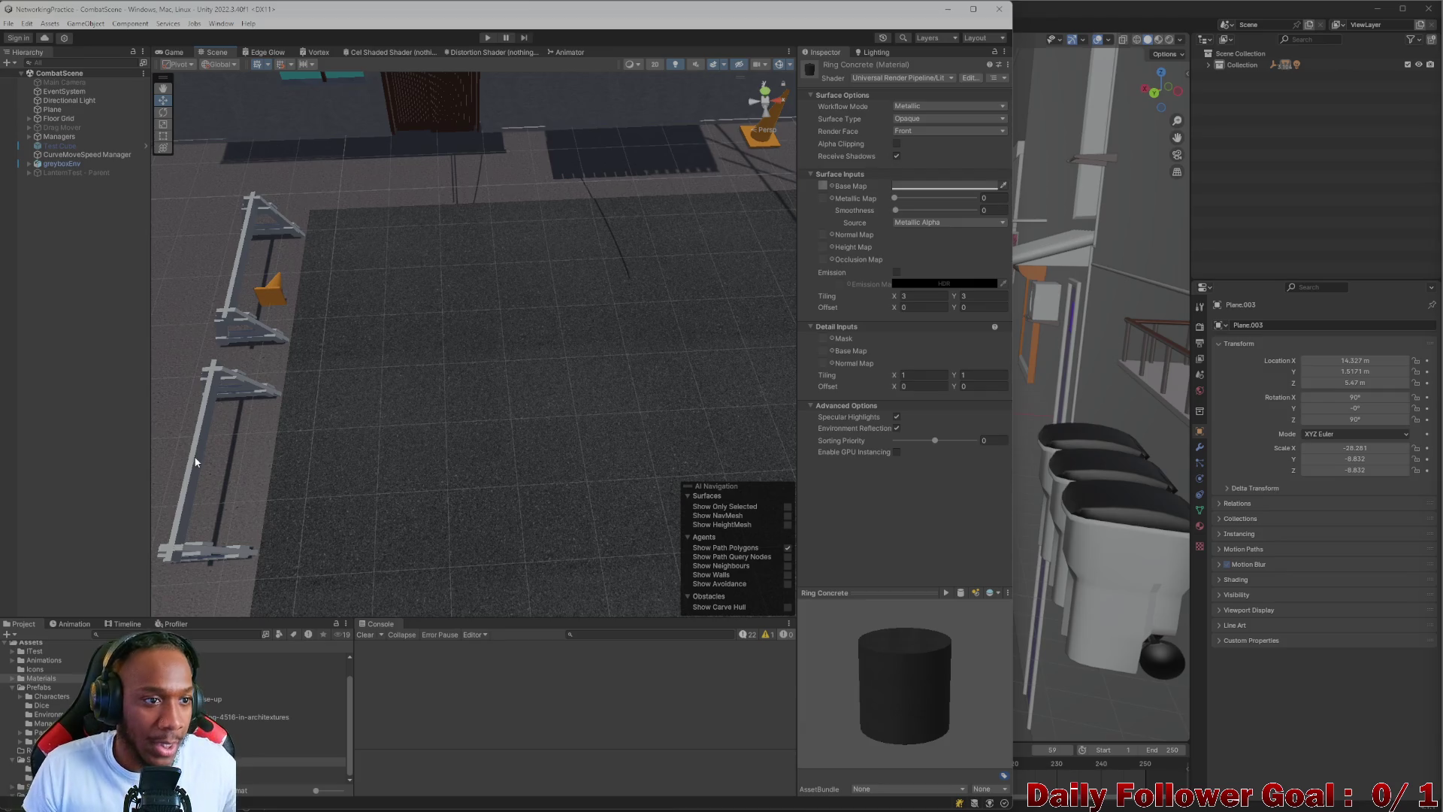
left_click(403, 316)
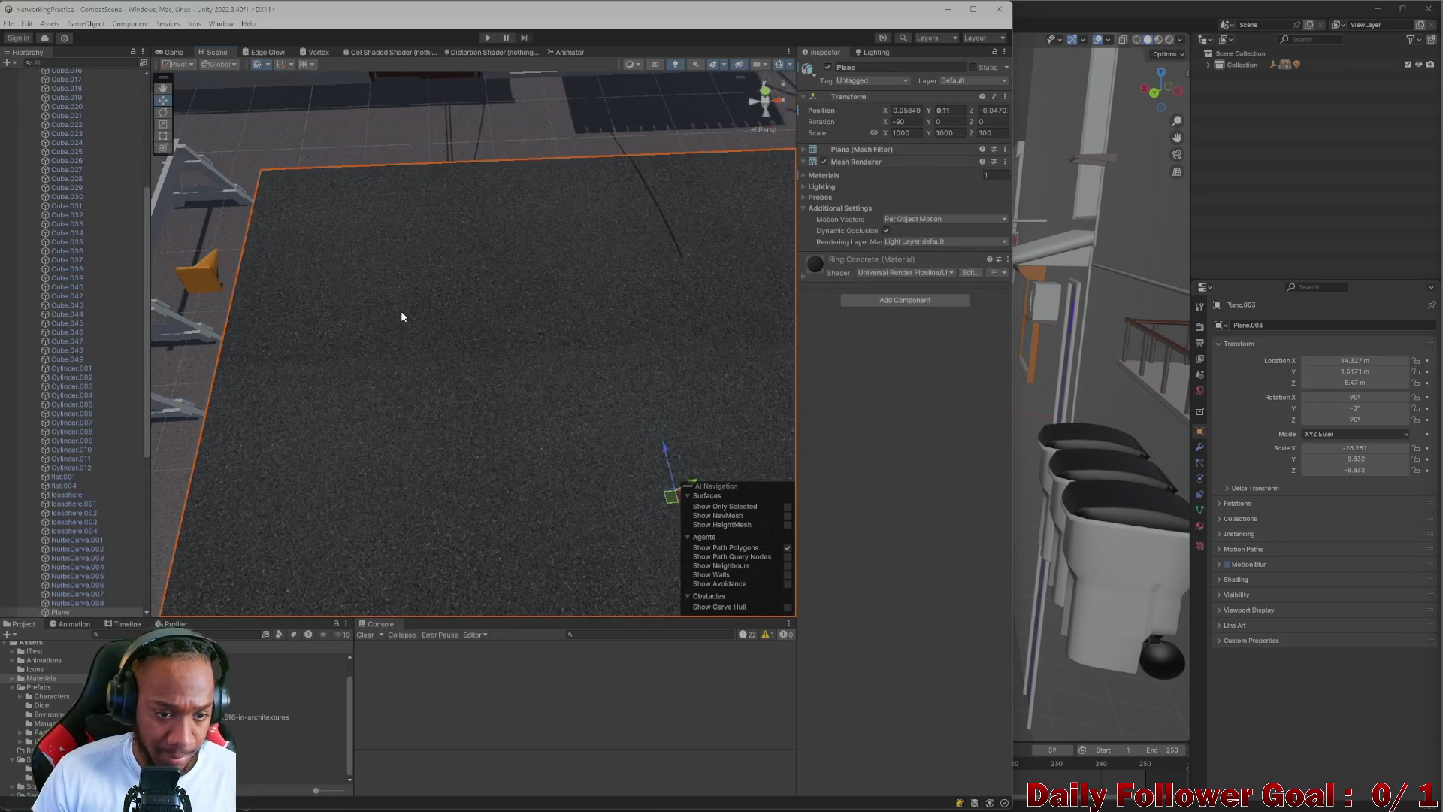
scroll(30, 567, "down", 5)
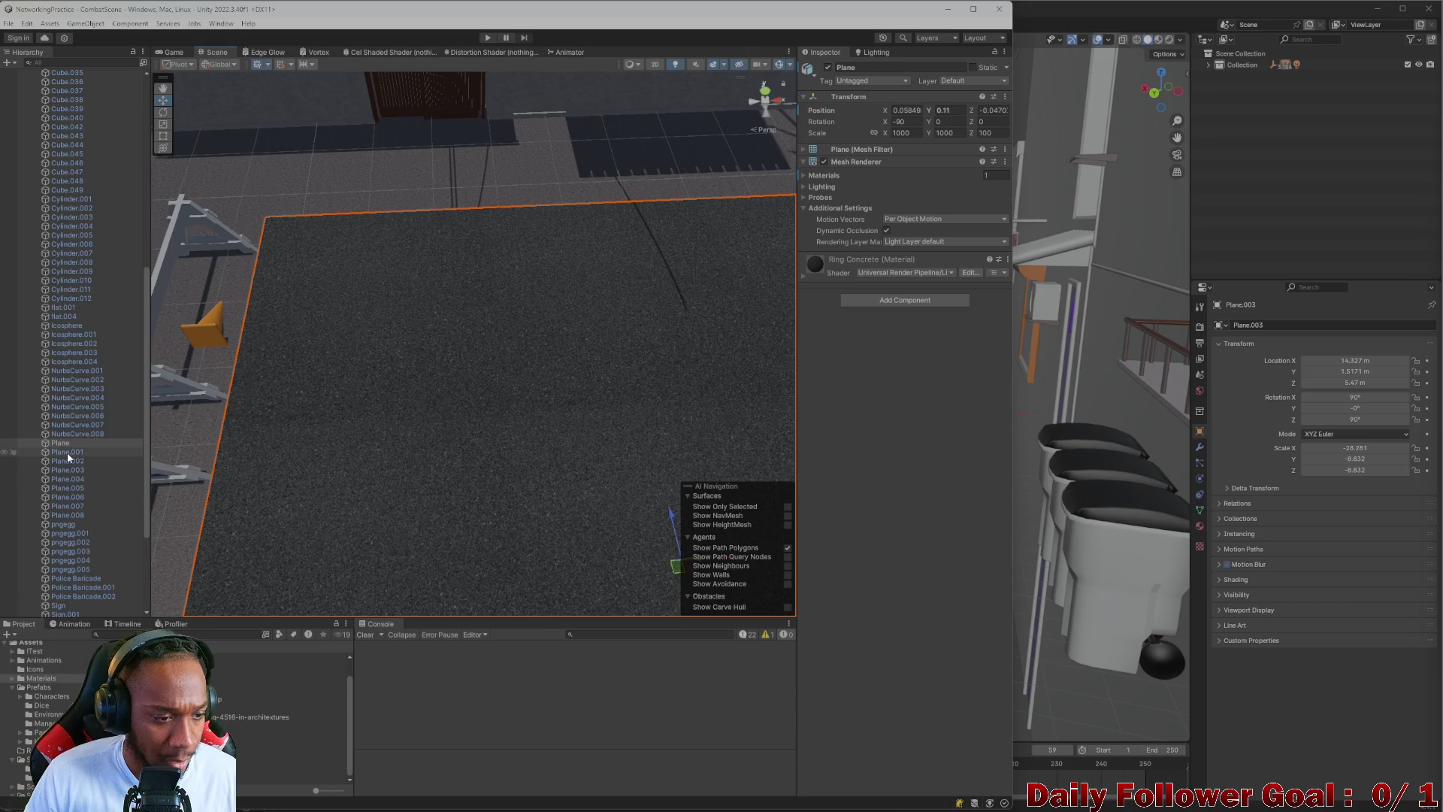
scroll(119, 242, "up", 10)
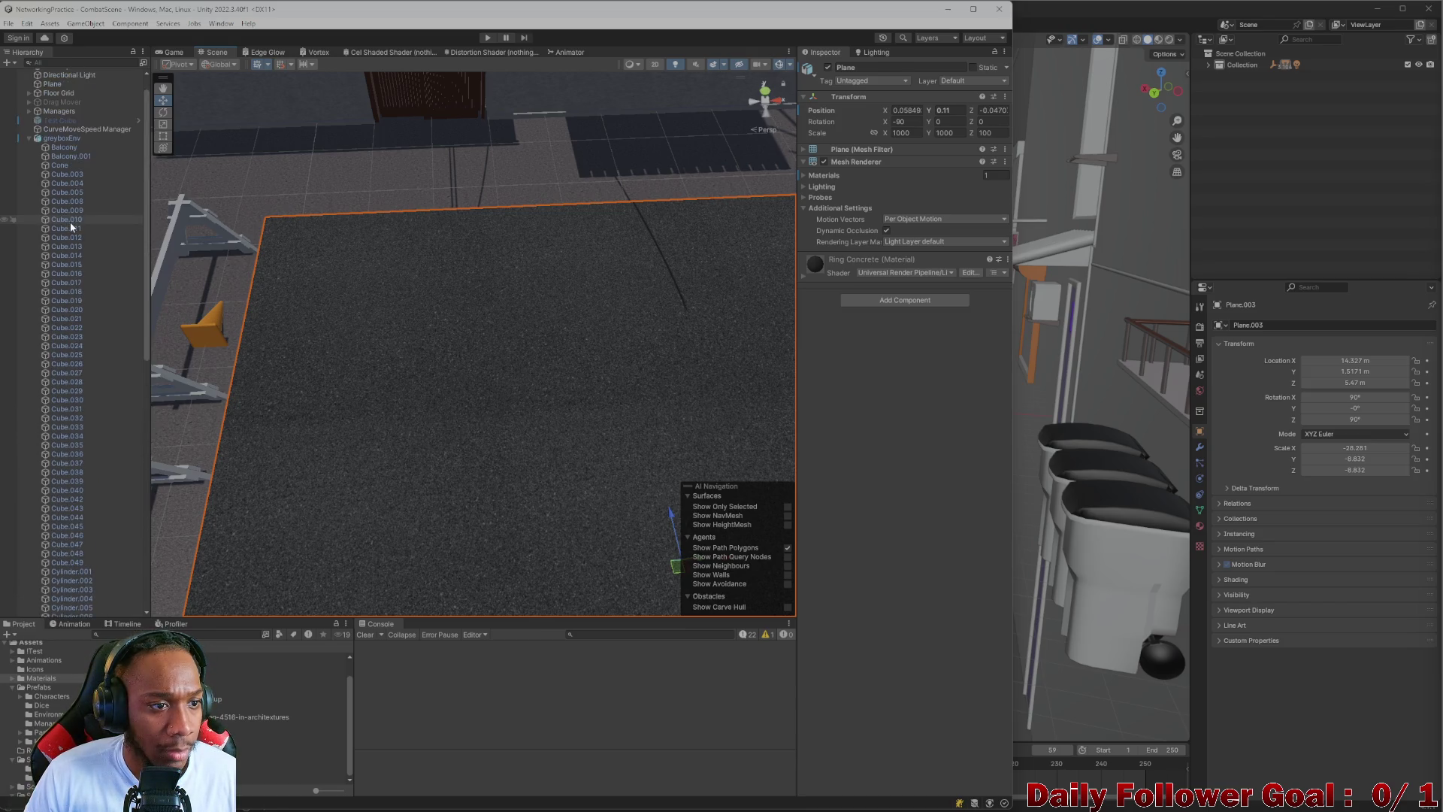
left_click(23, 164)
left_click(28, 163)
- Create an empty object in the Hierarchy named Parking lot
right_click(67, 208)
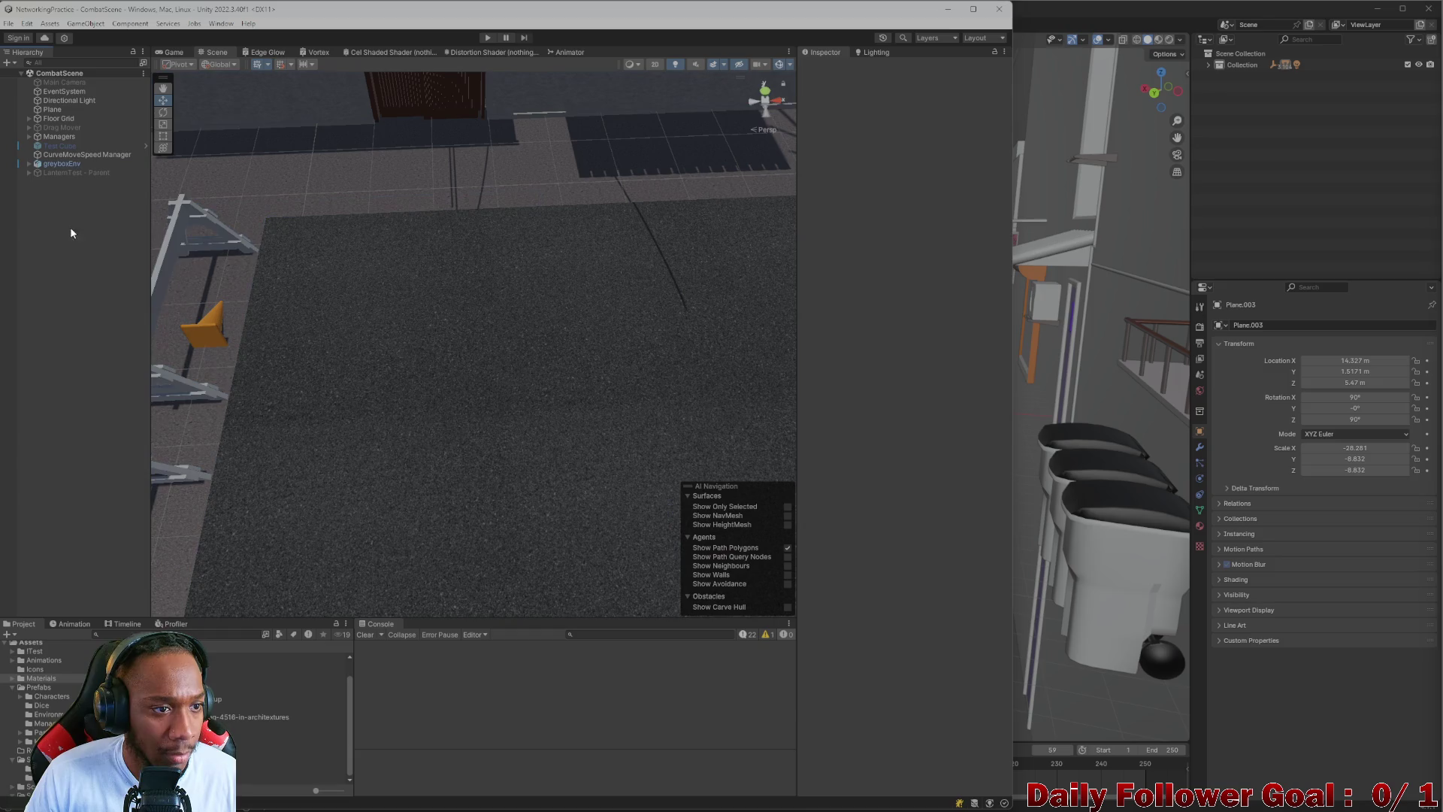
left_click(113, 364)
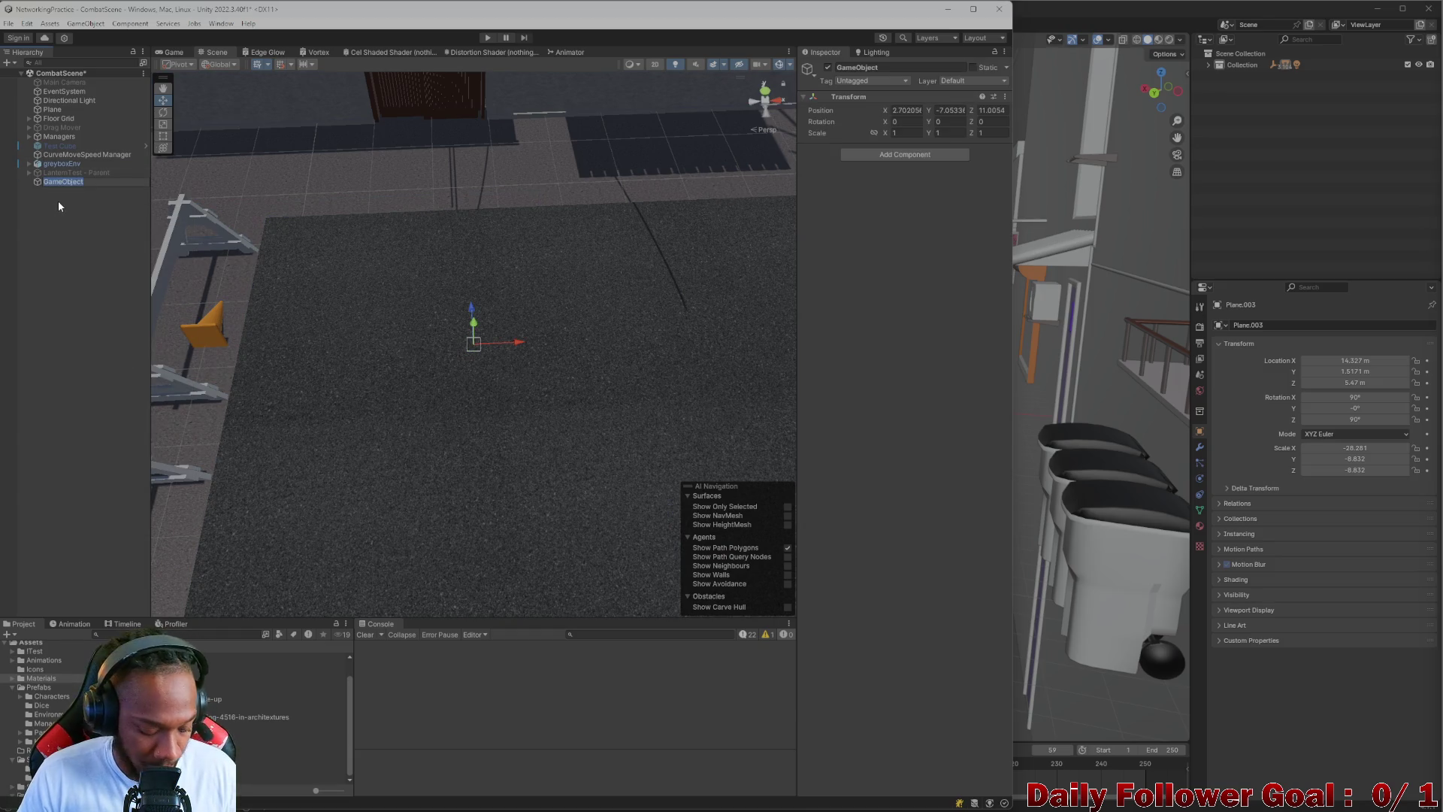
type("Parki")
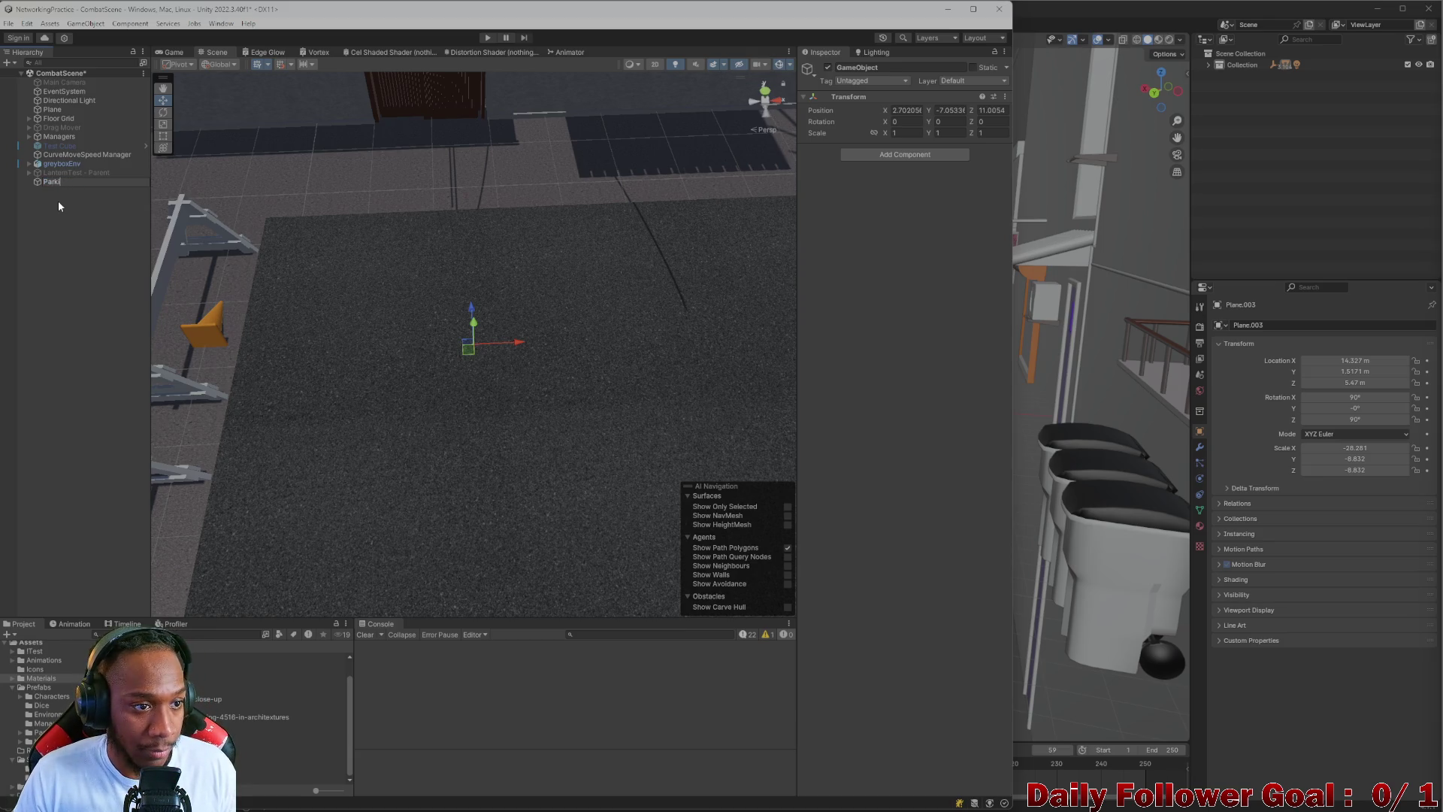
type("ng lot")
key("Return")
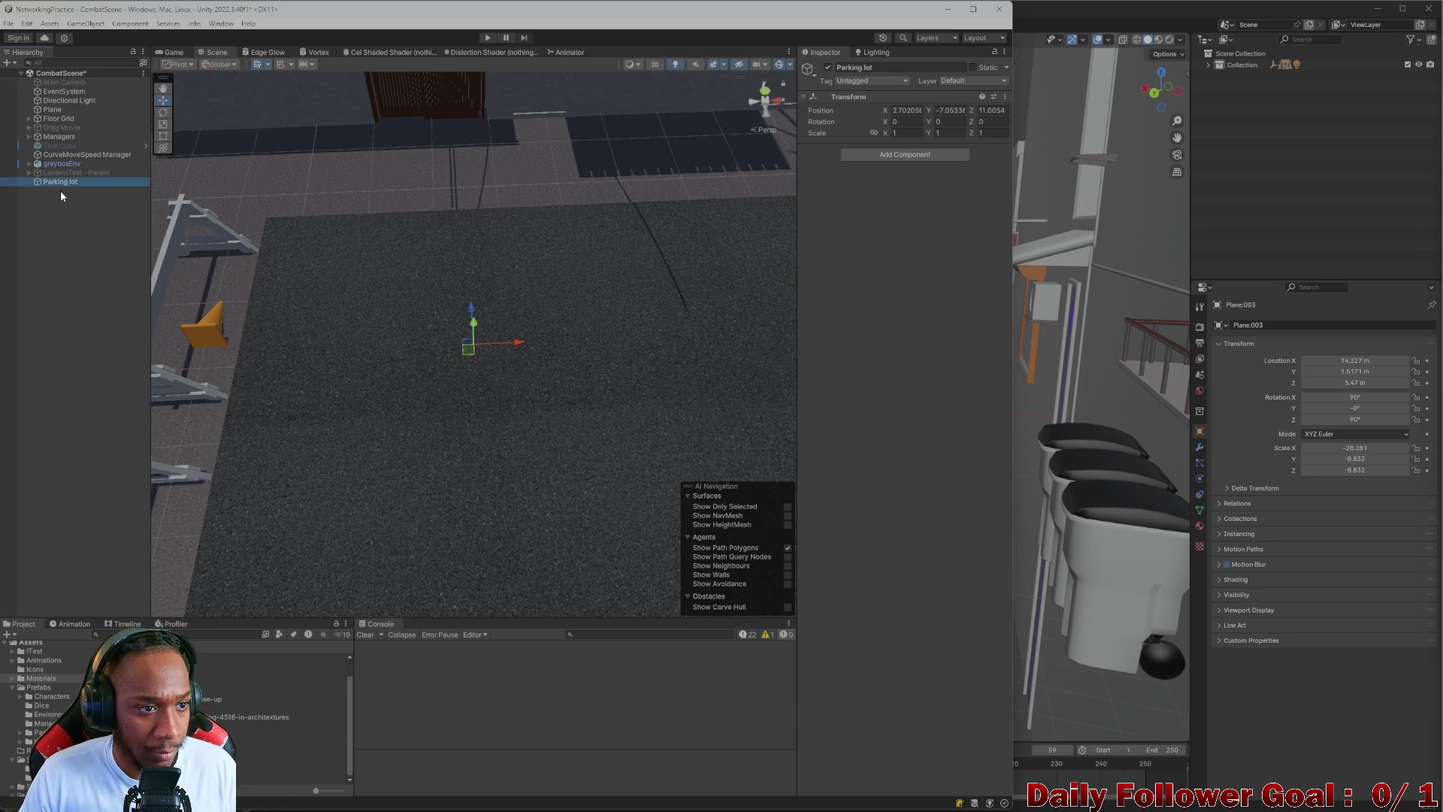
- Add an empty child object named Spots under Parking lot
right_click(61, 184)
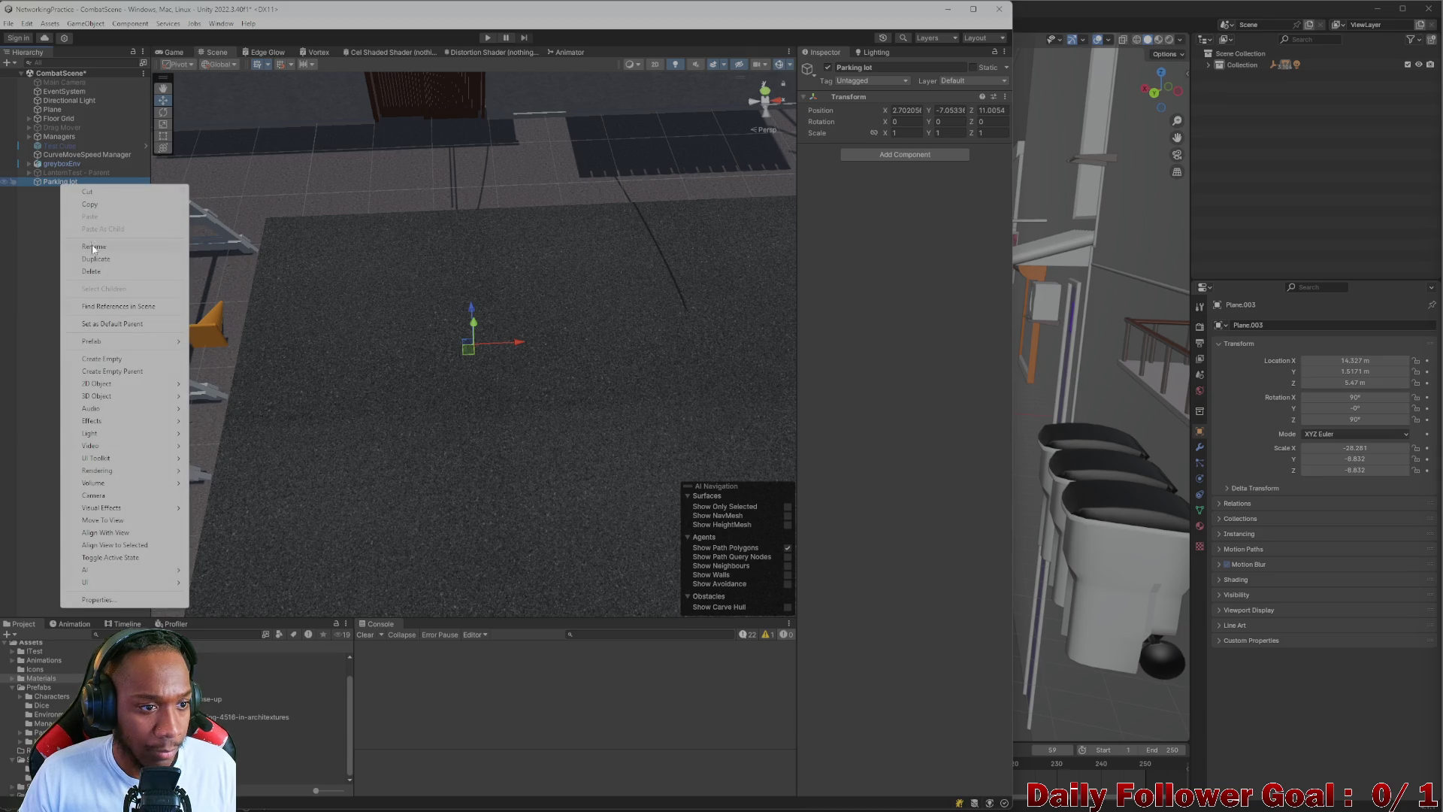
left_click(106, 360)
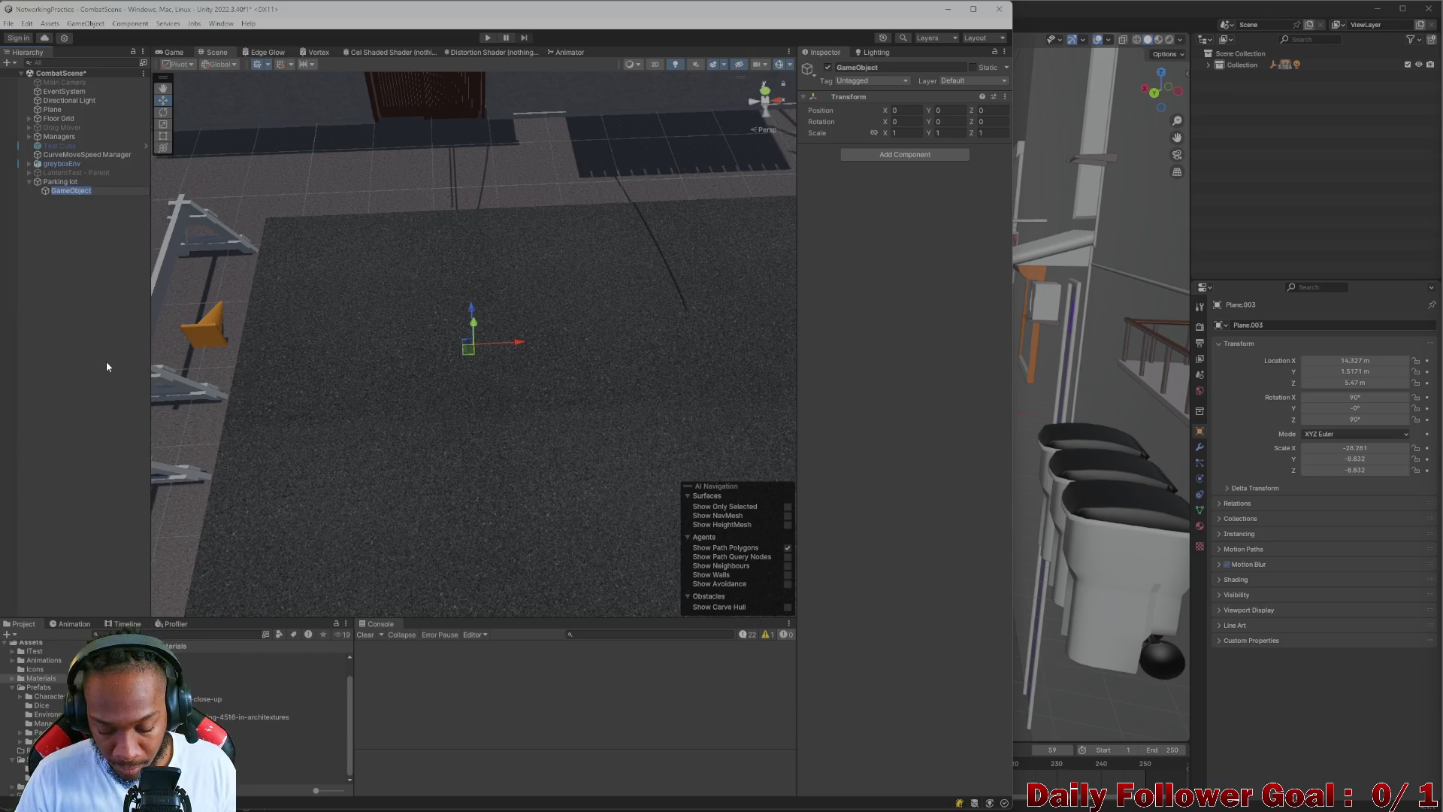
type("Spots")
key("Return")
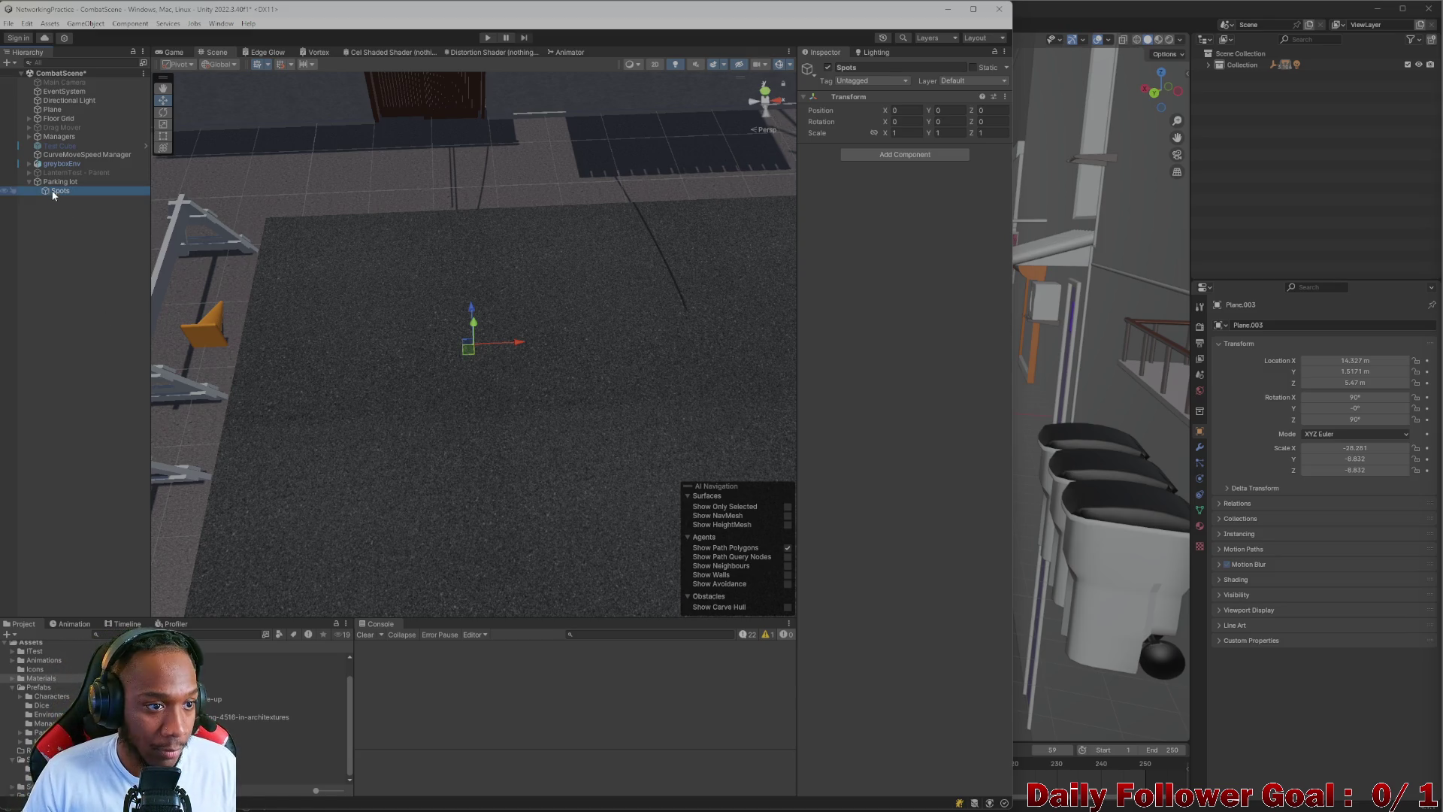
right_click(53, 194)
mouse_move(120, 354)
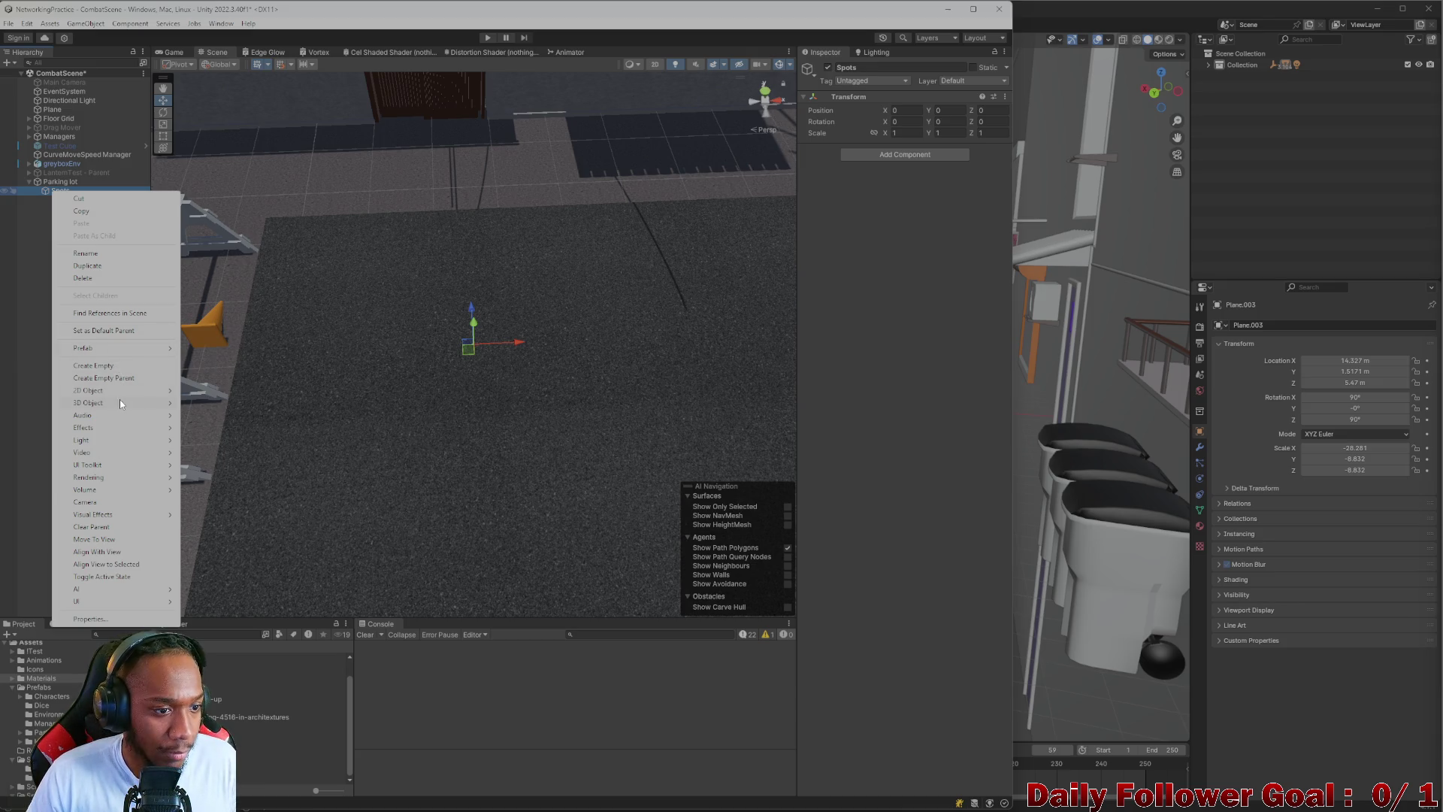
- Add a Cube inside Spots and raise it above the asphalt
mouse_move(120, 403)
left_click(206, 403)
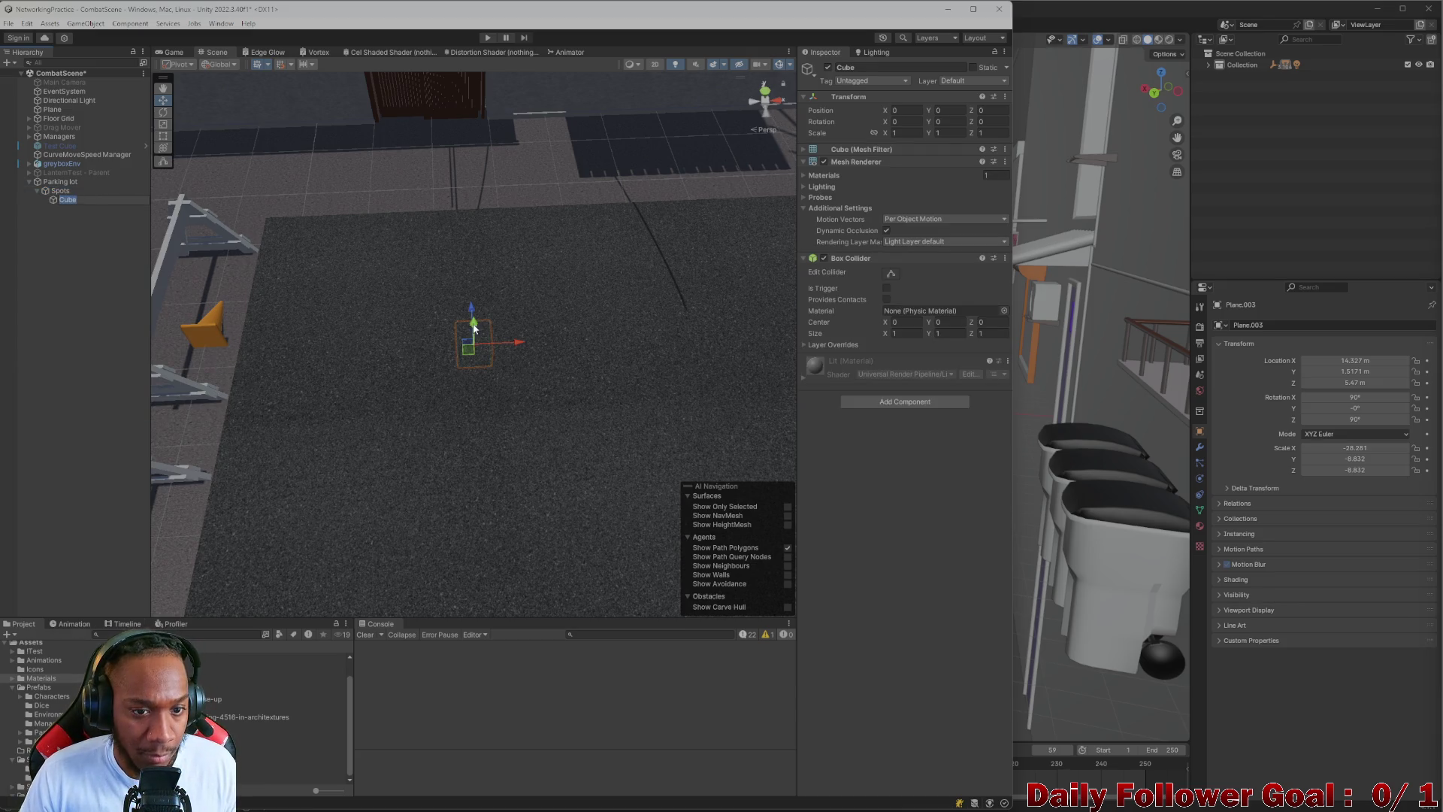
left_click_drag(475, 332, 479, 324)
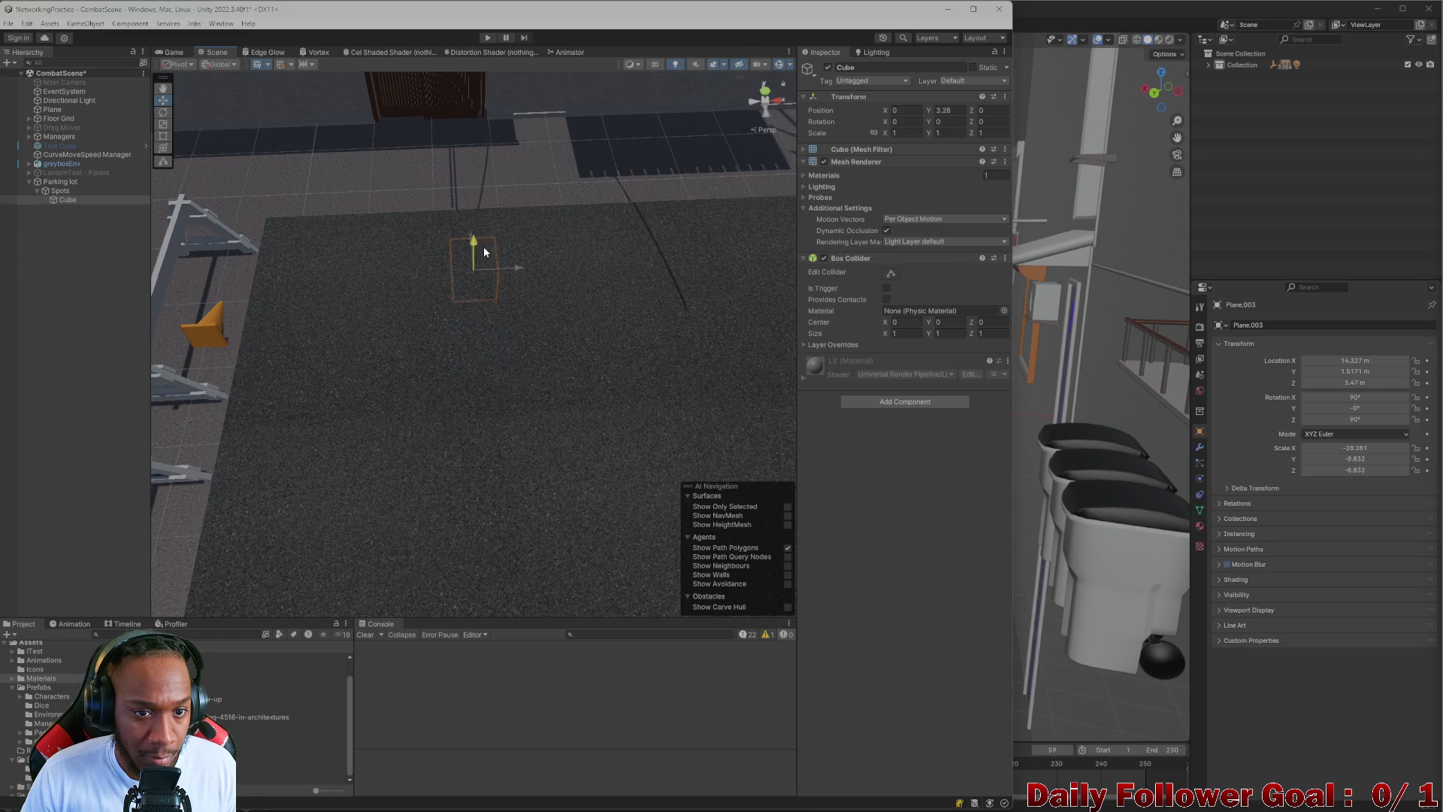
mouse_move(472, 207)
left_mouse_down()
mouse_move(465, 132)
mouse_move(472, 275)
mouse_move(362, 308)
left_mouse_up()
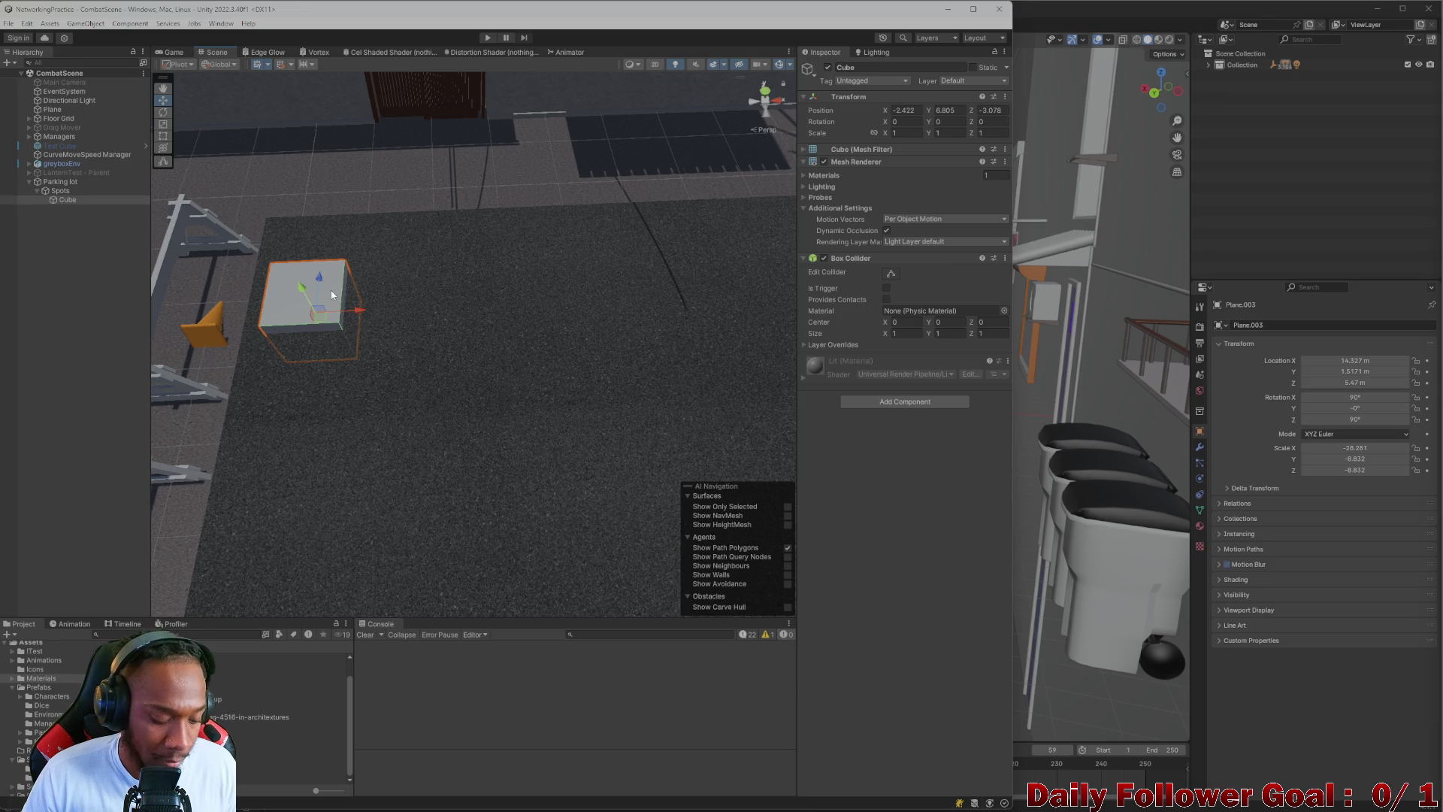
mouse_move(354, 310)
left_mouse_down()
mouse_move(430, 310)
mouse_move(336, 314)
left_mouse_up()
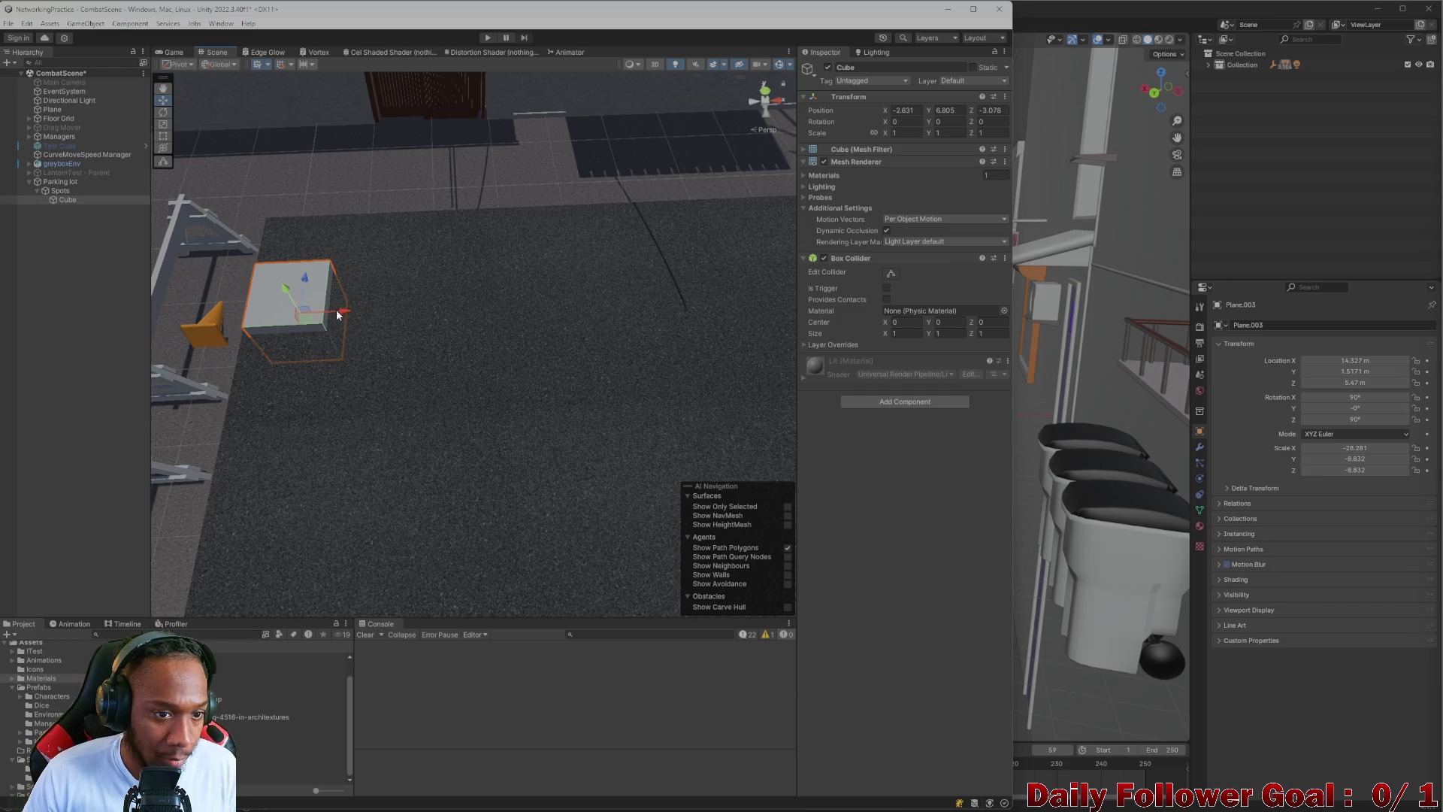
key("f")
scroll(396, 334, "up", 3)
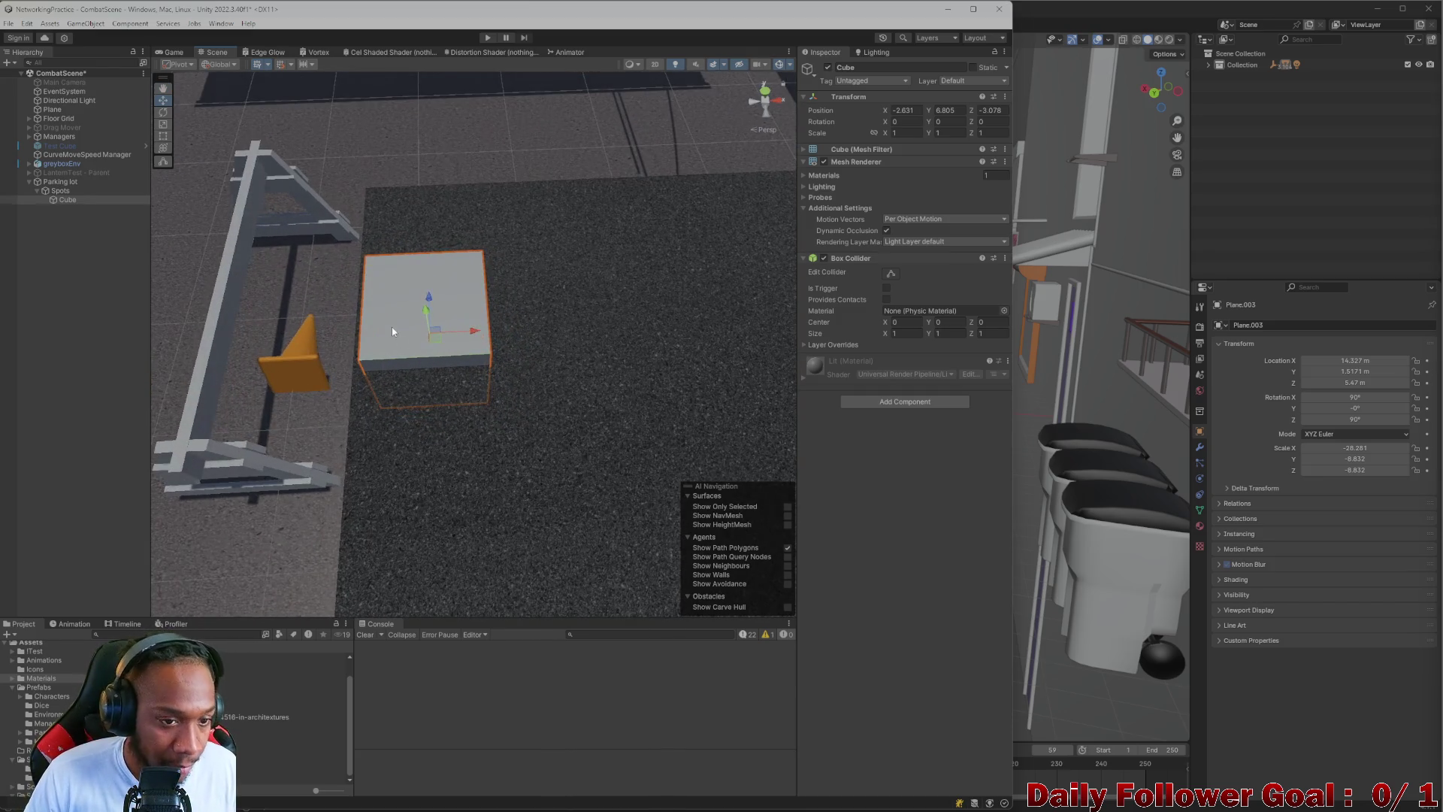
- Scale the cube into a thin strip (Z 3.38) and place it along the lot edge by the barriers
key("r")
mouse_move(458, 337)
left_mouse_down()
mouse_move(429, 332)
mouse_move(497, 344)
mouse_move(554, 331)
mouse_move(354, 361)
mouse_move(467, 369)
left_mouse_up()
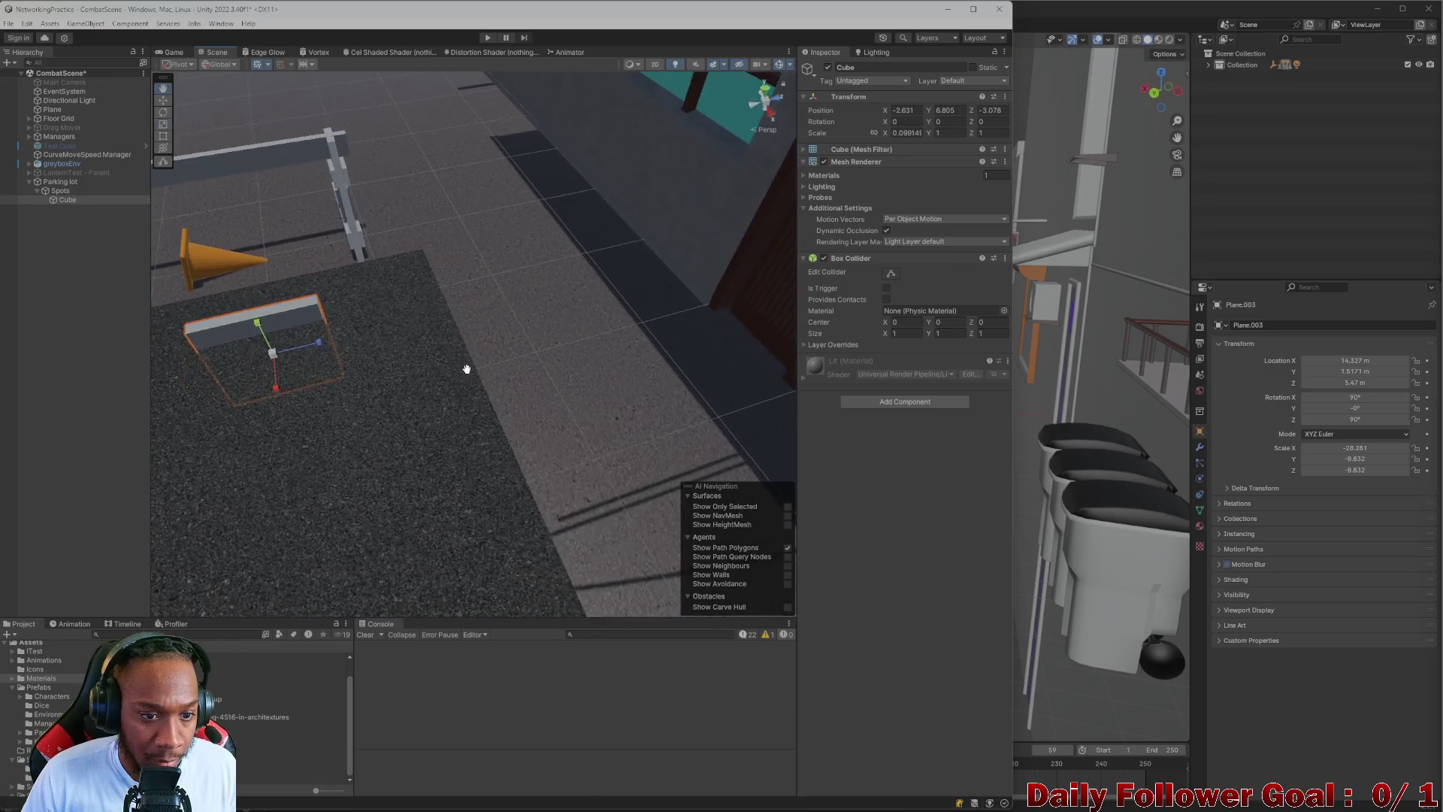
mouse_move(263, 323)
left_mouse_down()
mouse_move(260, 349)
mouse_move(259, 310)
mouse_move(340, 313)
mouse_move(401, 279)
mouse_move(467, 386)
mouse_move(428, 361)
mouse_move(606, 348)
mouse_move(400, 306)
mouse_move(414, 308)
left_mouse_up()
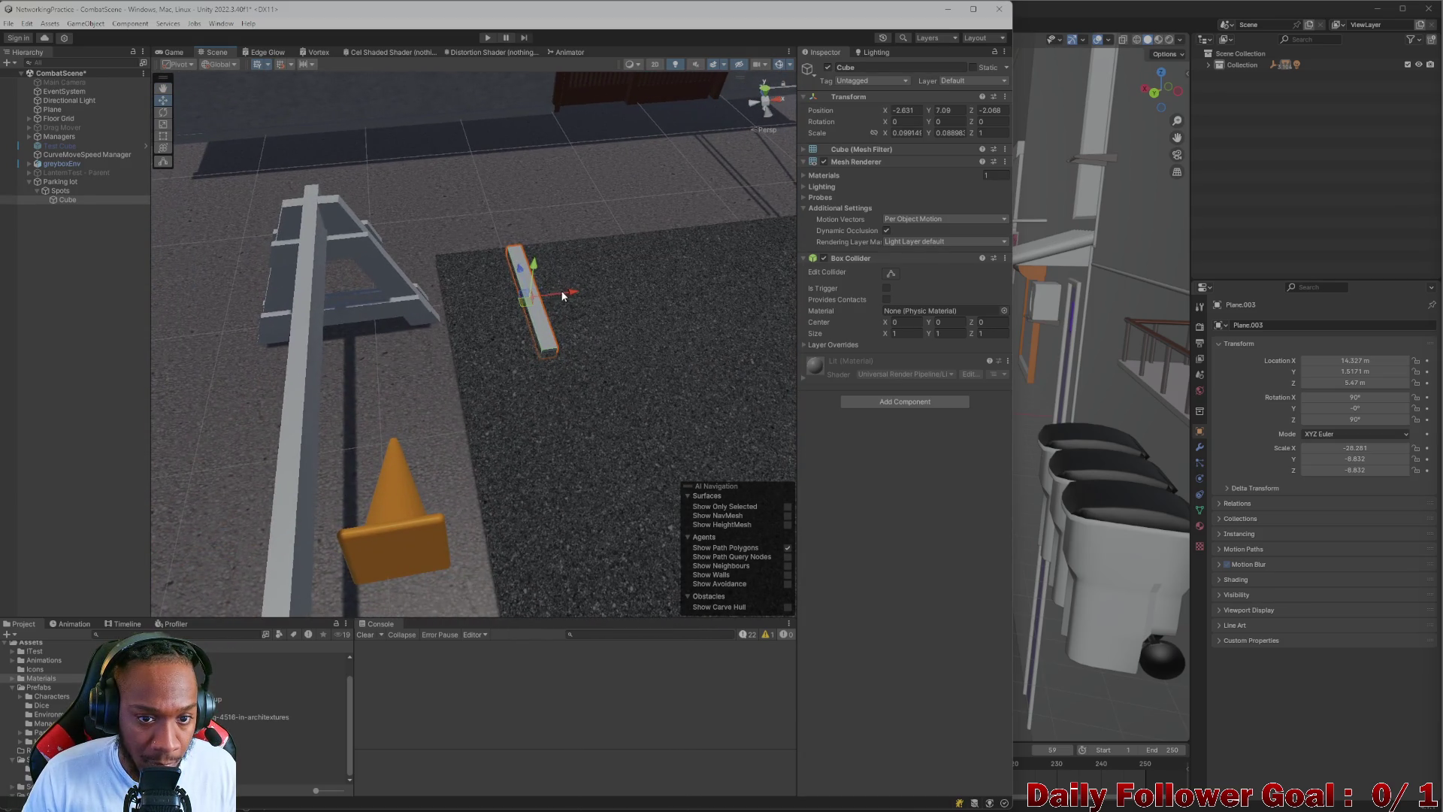
mouse_move(562, 295)
left_mouse_down()
mouse_move(530, 310)
mouse_move(498, 295)
left_mouse_up()
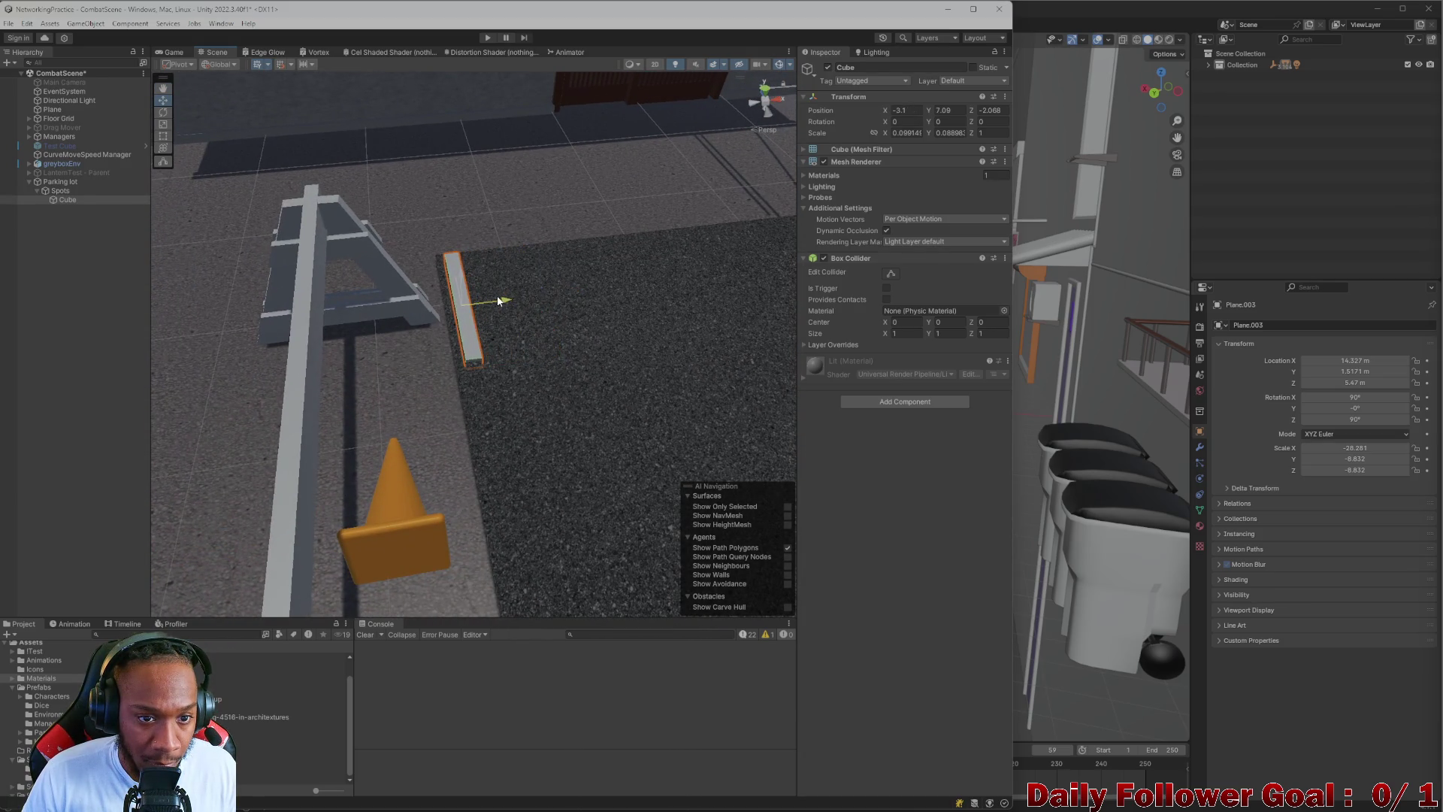
scroll(488, 331, "down", 5)
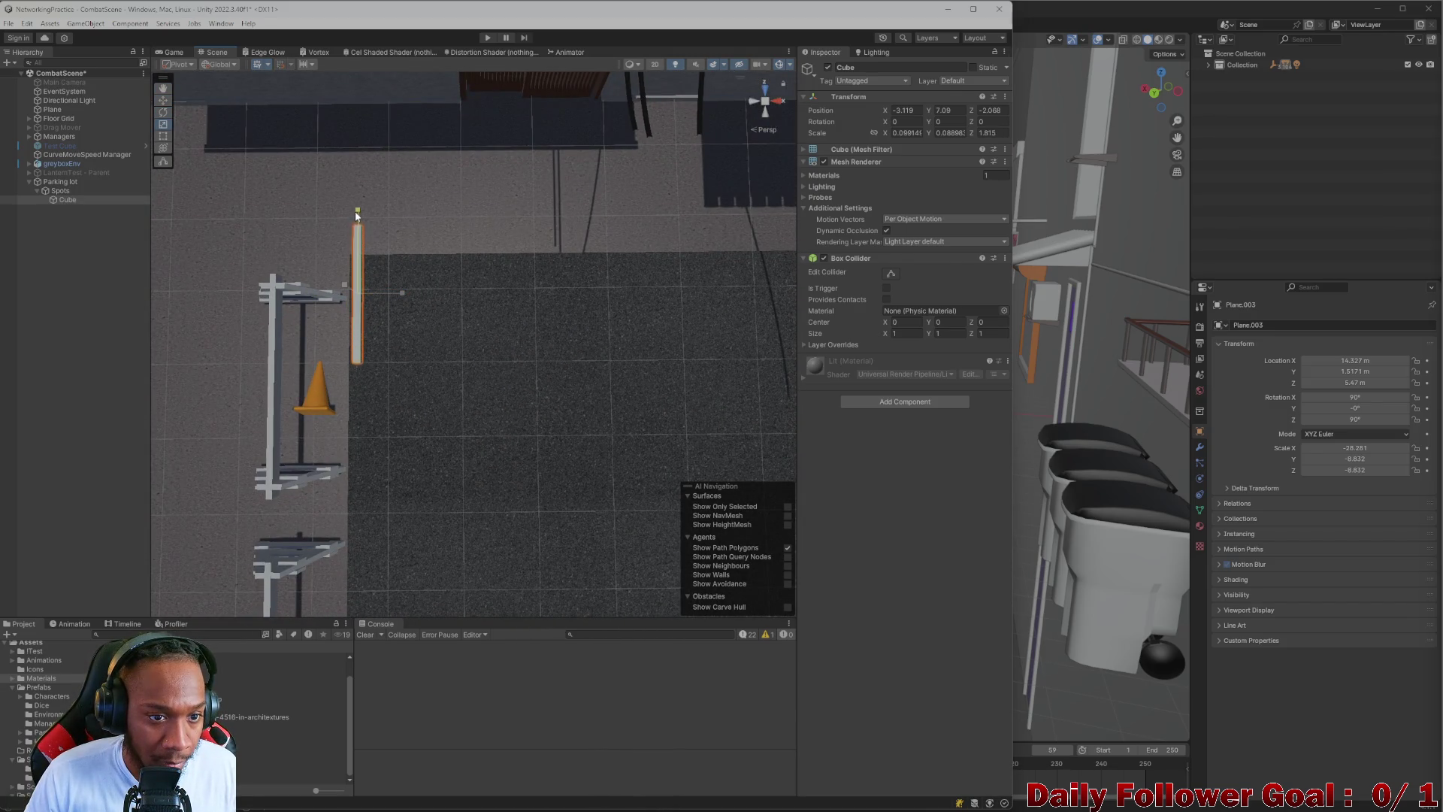
mouse_move(362, 245)
left_mouse_down()
mouse_move(360, 322)
mouse_move(392, 354)
left_mouse_up()
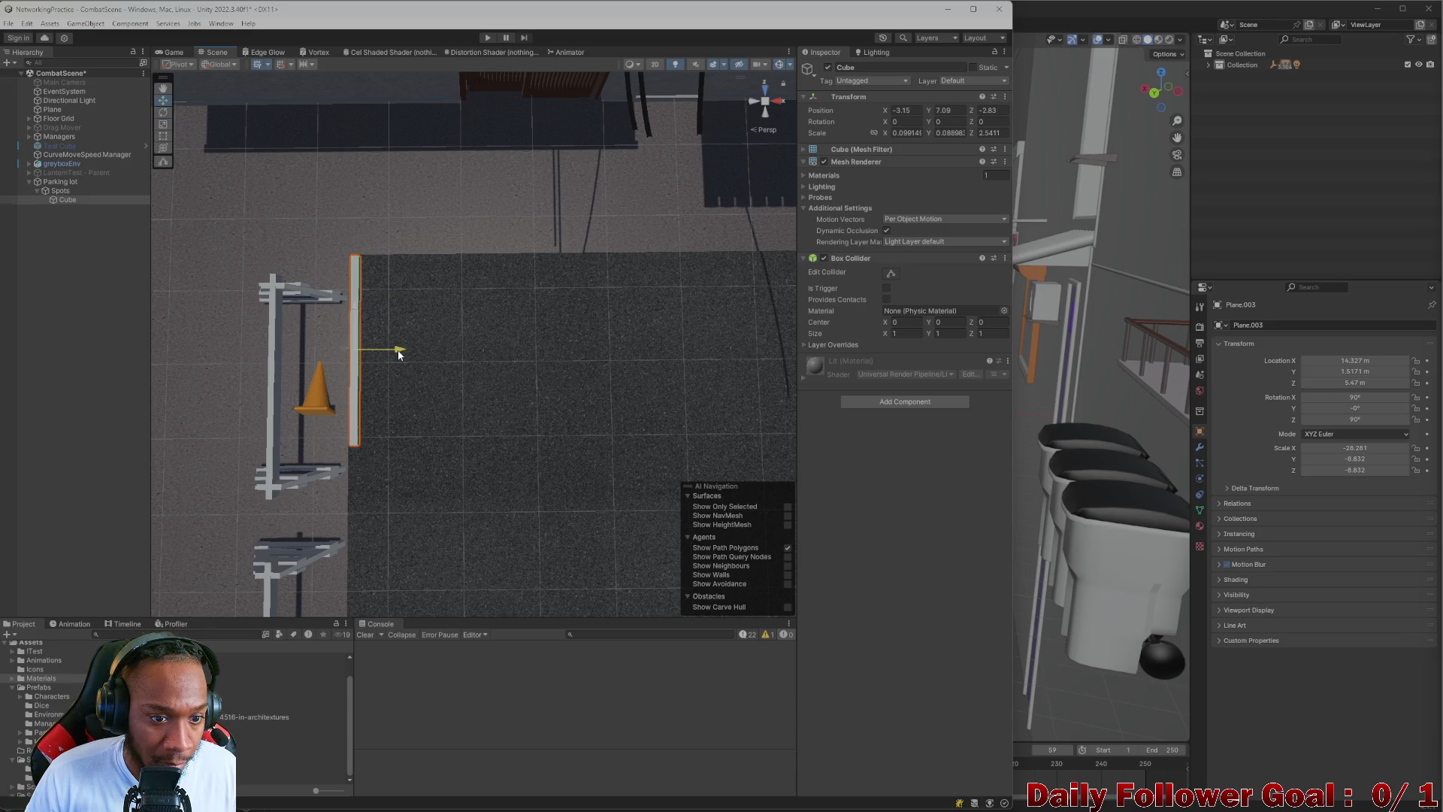
scroll(392, 353, "down", 3)
mouse_move(336, 430)
left_mouse_down()
mouse_move(388, 397)
mouse_move(391, 322)
left_mouse_up()
key("r")
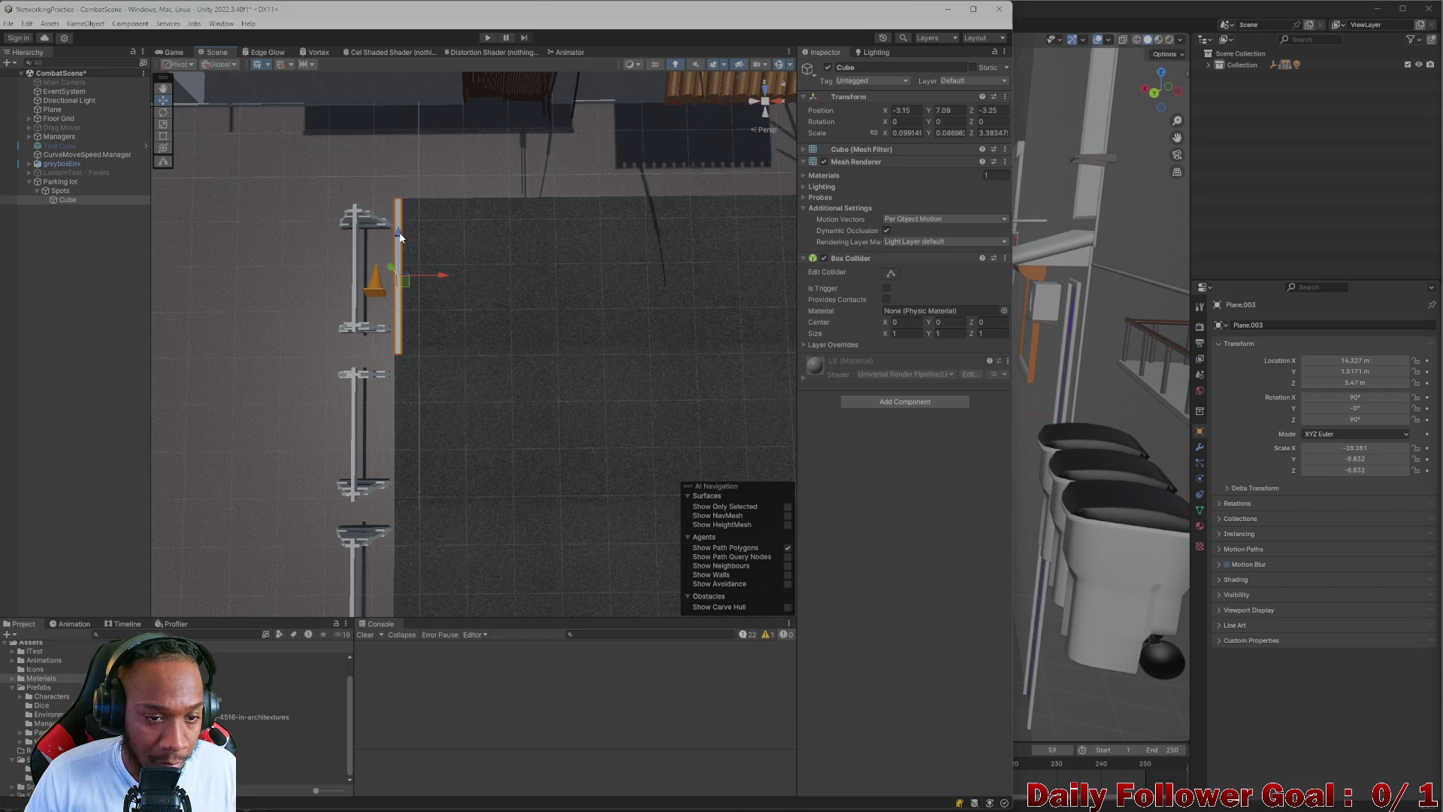
mouse_move(405, 258)
left_mouse_down()
mouse_move(428, 325)
mouse_move(419, 300)
mouse_move(452, 307)
left_mouse_up()
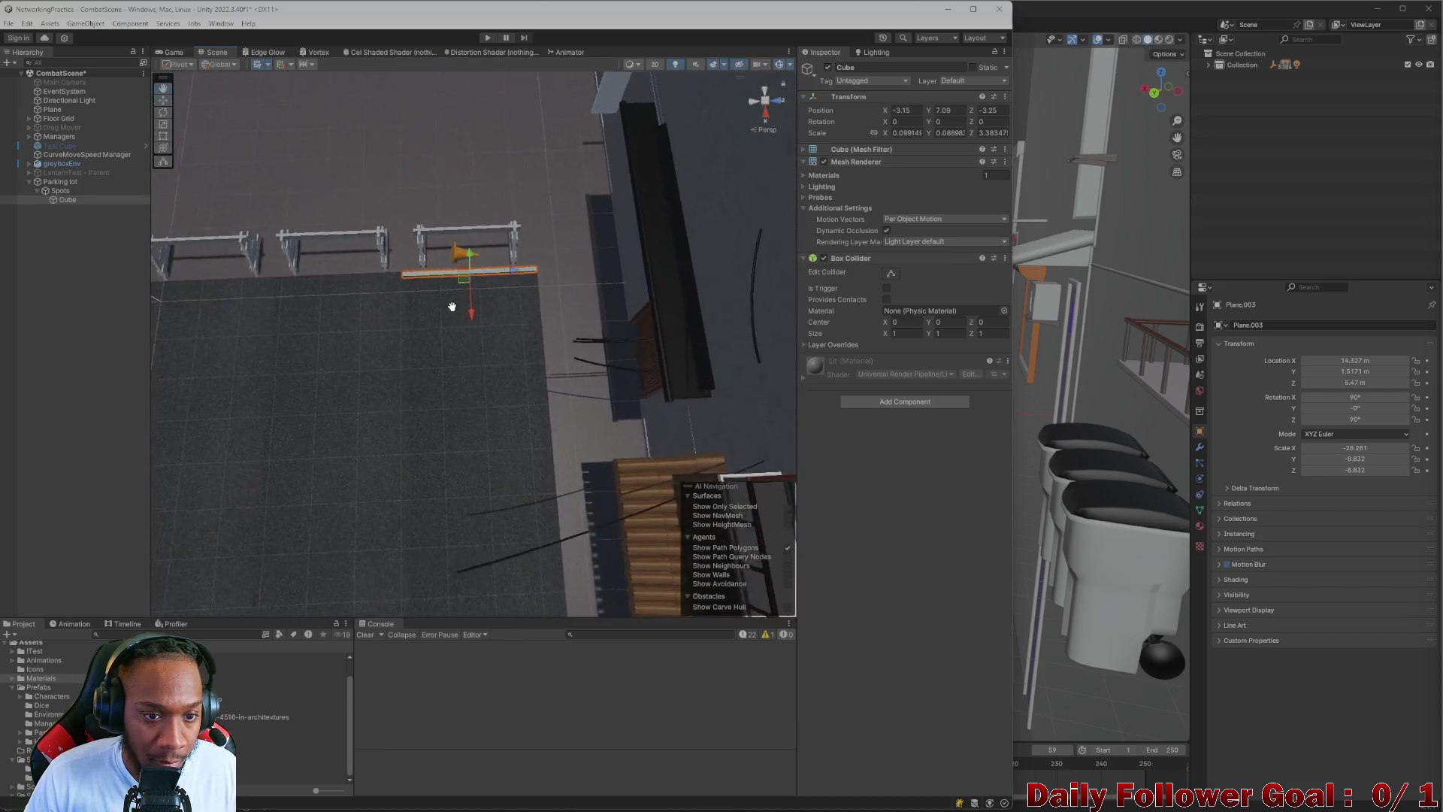
scroll(463, 308, "up", 6)
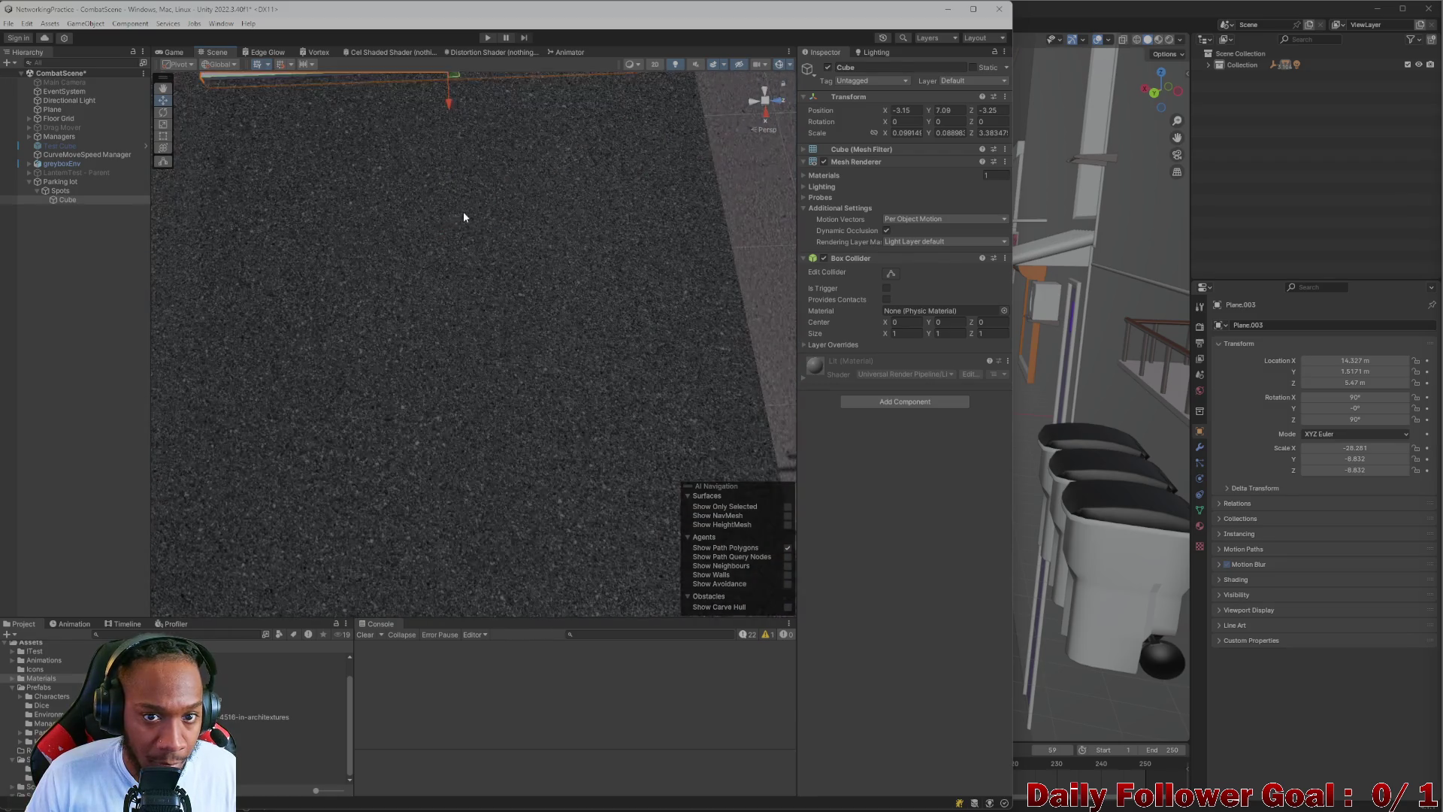
- Duplicate the stripe cube several times and slide the copies along X to new stripe positions
scroll(457, 237, "down", 5)
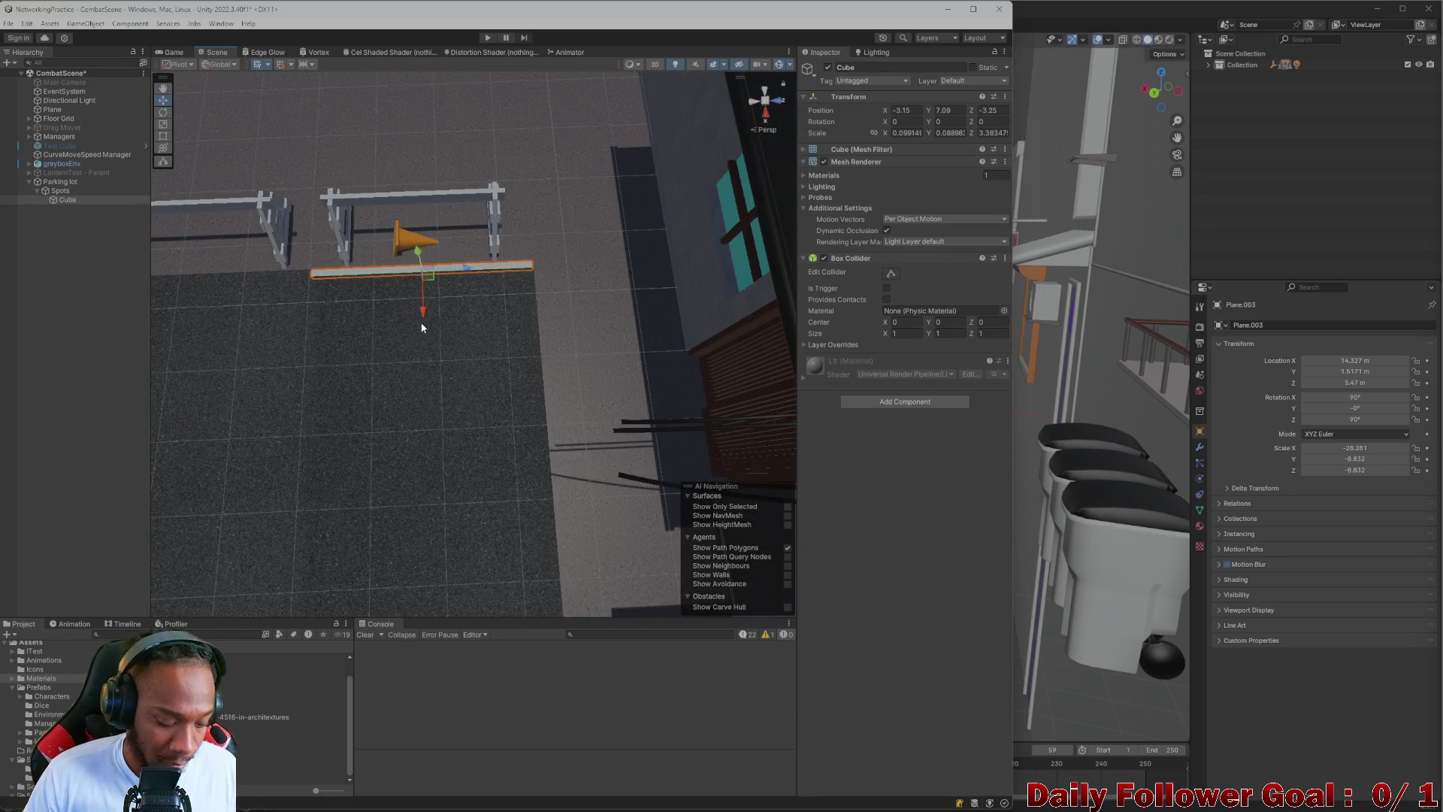
key("ctrl+d")
left_click_drag(423, 311, 425, 435)
scroll(424, 426, "down", 5)
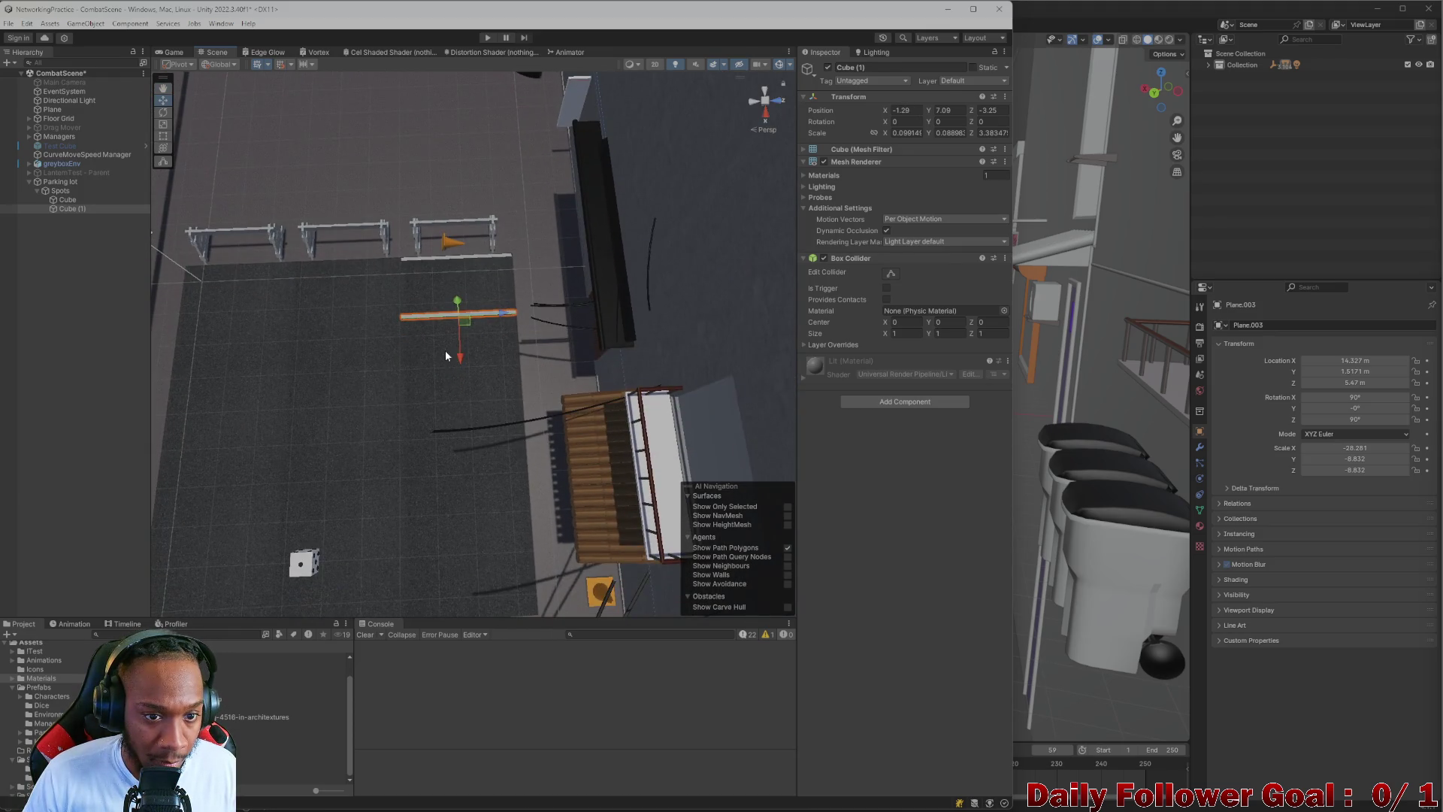
left_click_drag(457, 355, 464, 525)
key("ctrl+d")
key("ctrl+d")
scroll(464, 496, "down", 2)
key("ctrl+d")
left_click_drag(462, 440, 480, 539)
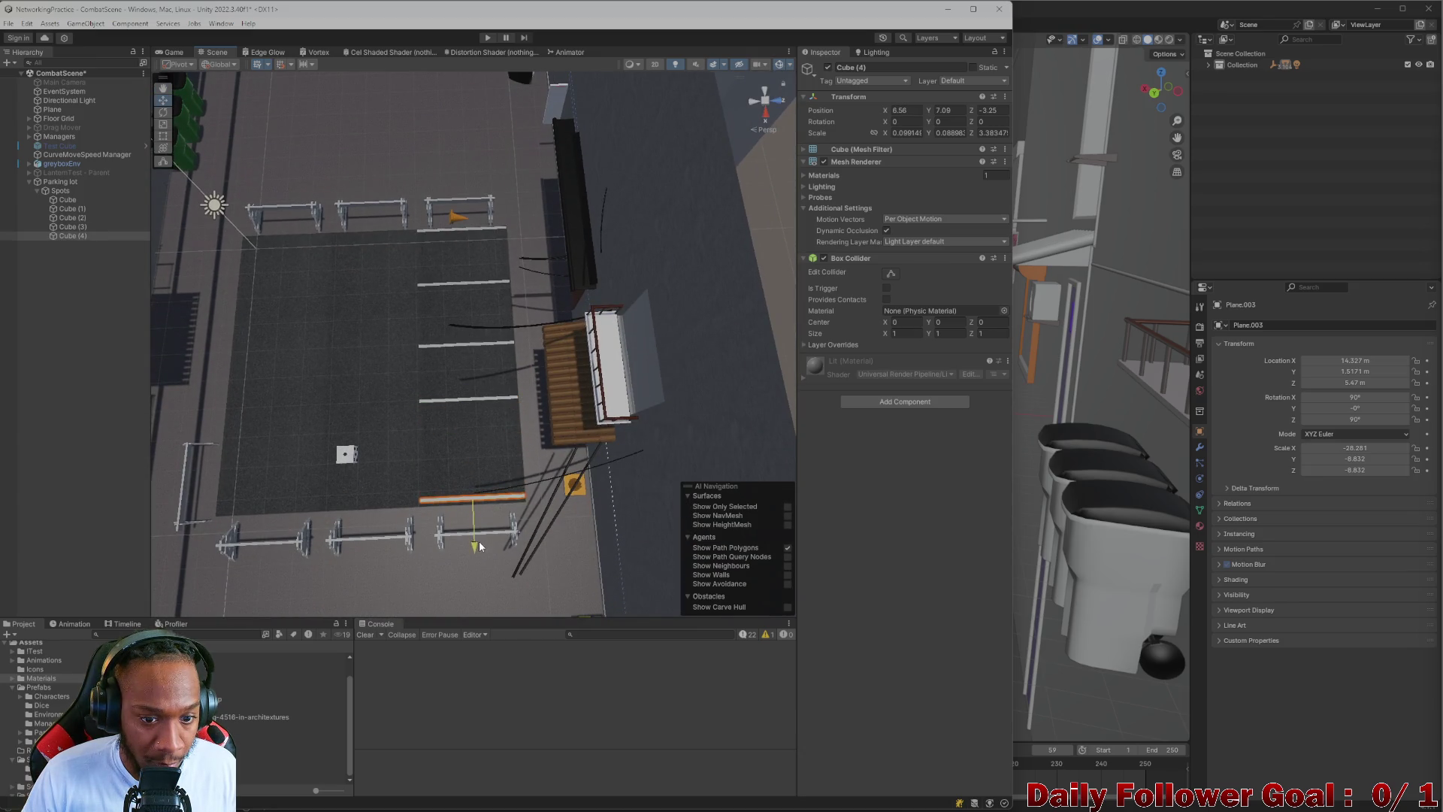
- Reposition Cube (3) and Cube (2) to about X 2.5, add another copy, and move Cube (5) into an open spot
left_click(474, 411)
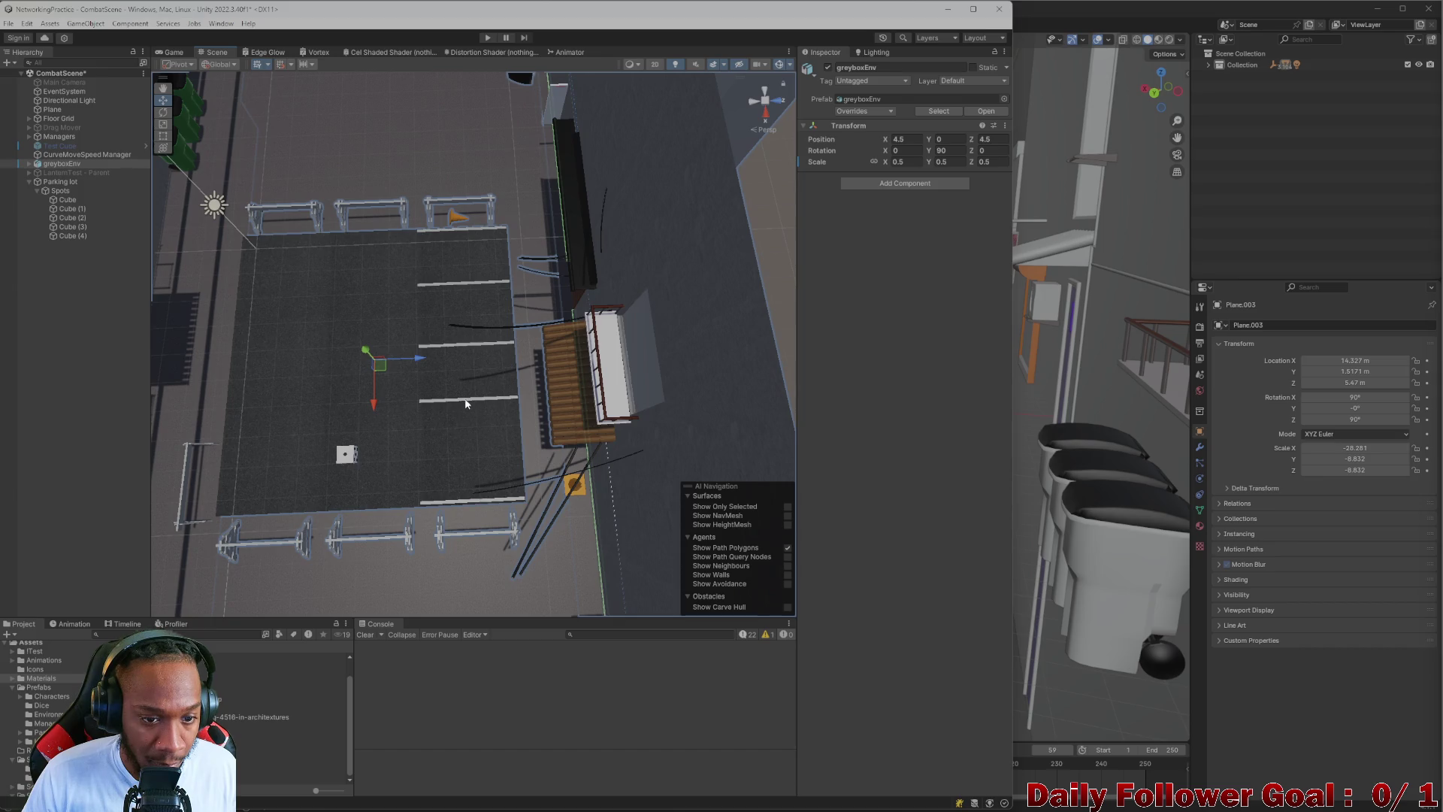
left_click(466, 404)
left_click(454, 403)
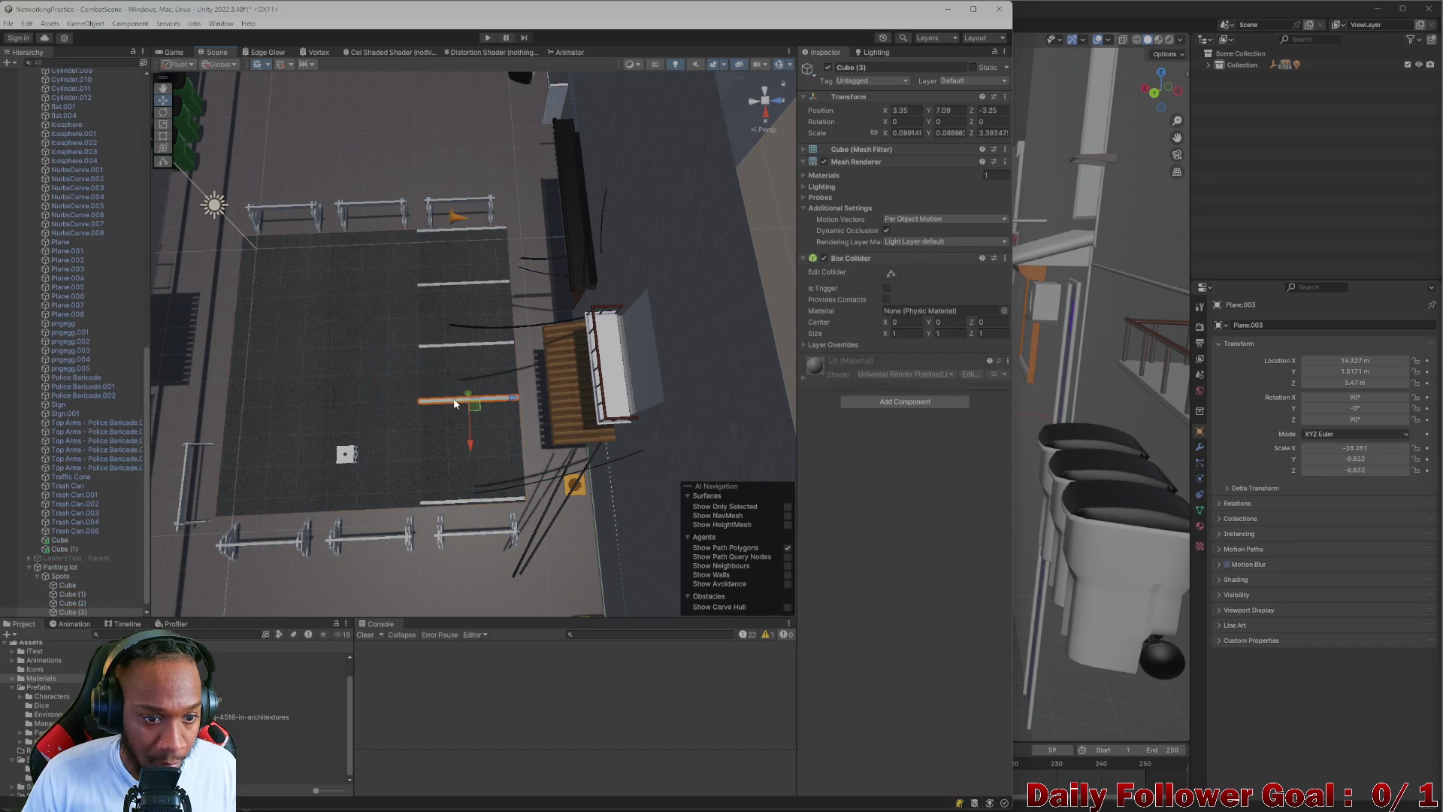
left_click_drag(475, 447, 471, 487)
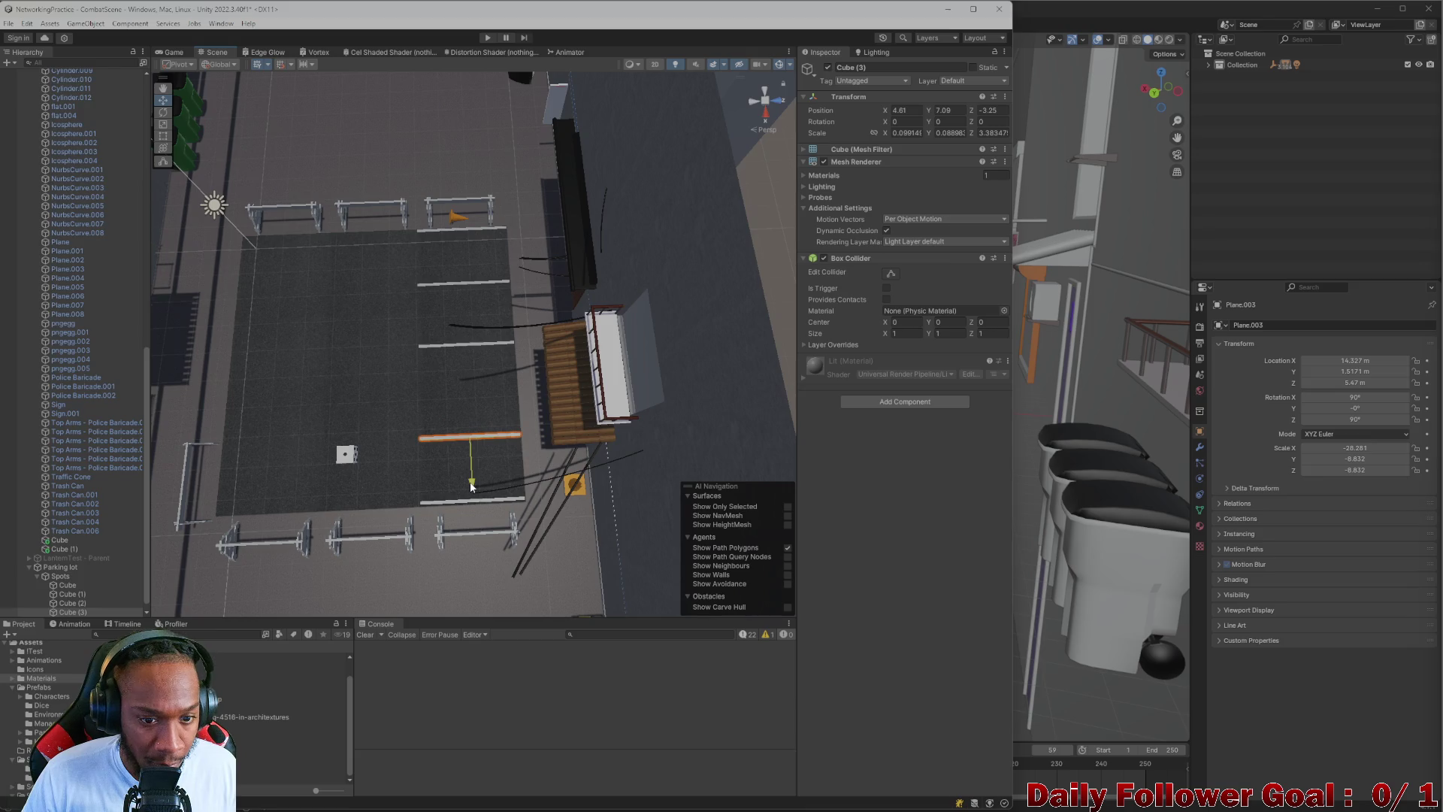
left_click(466, 347)
left_click_drag(467, 396, 472, 426)
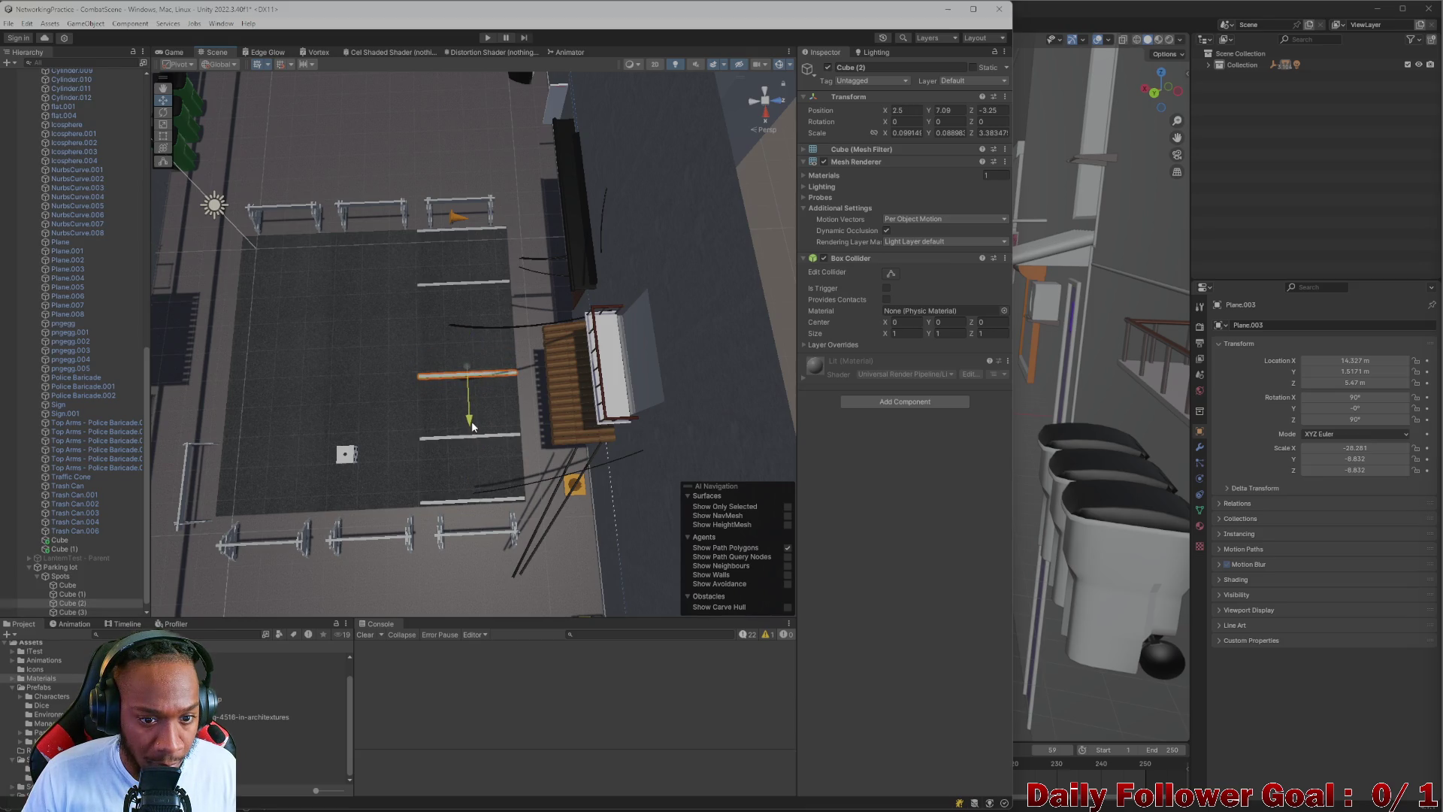
key("ctrl+d")
left_click(462, 361)
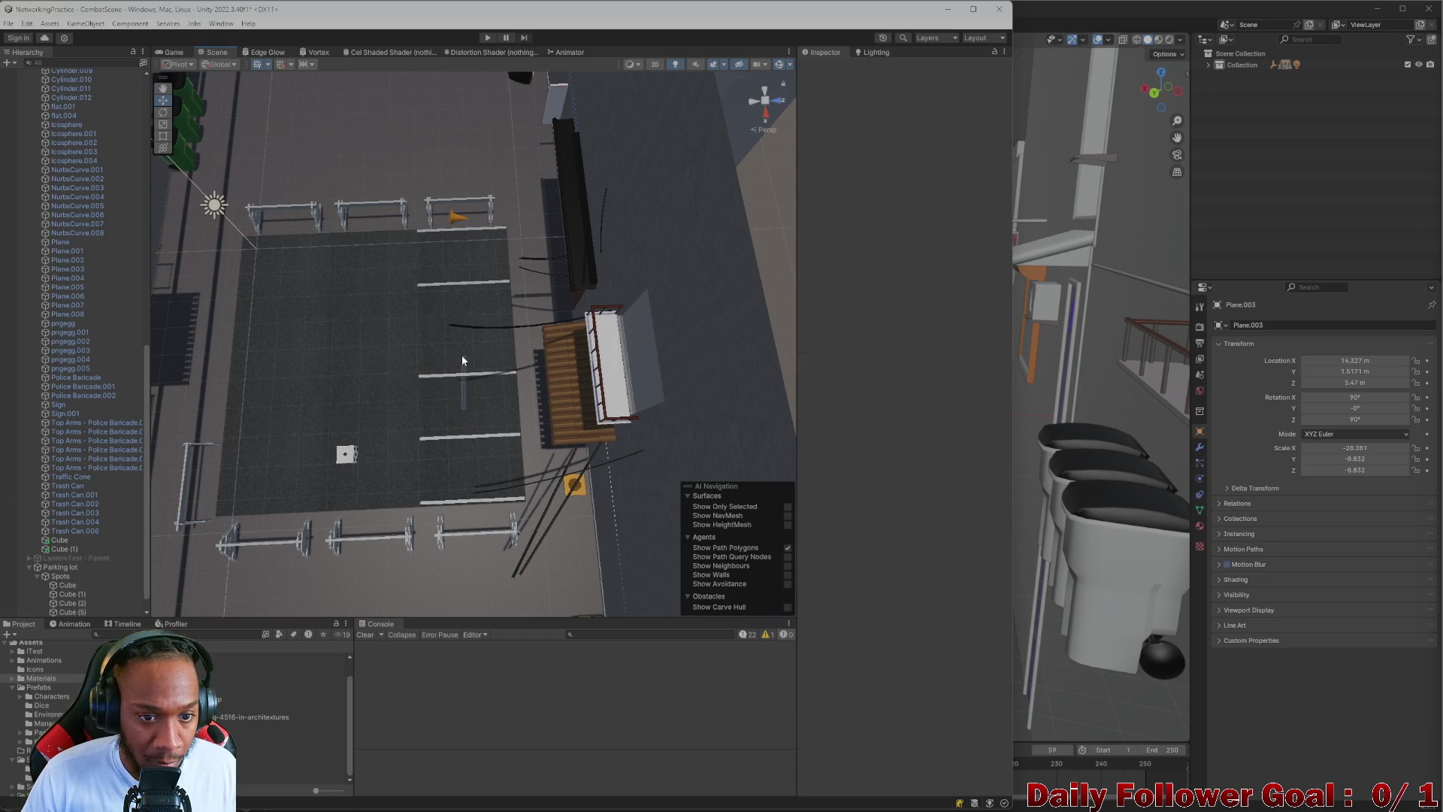
left_click(474, 436)
mouse_move(471, 425)
left_mouse_down()
mouse_move(467, 370)
mouse_move(729, 372)
mouse_move(550, 373)
left_mouse_up()
- Pan to the stripes and nudge Cube (2) slightly along X to even the spacing
scroll(480, 340, "up", 6)
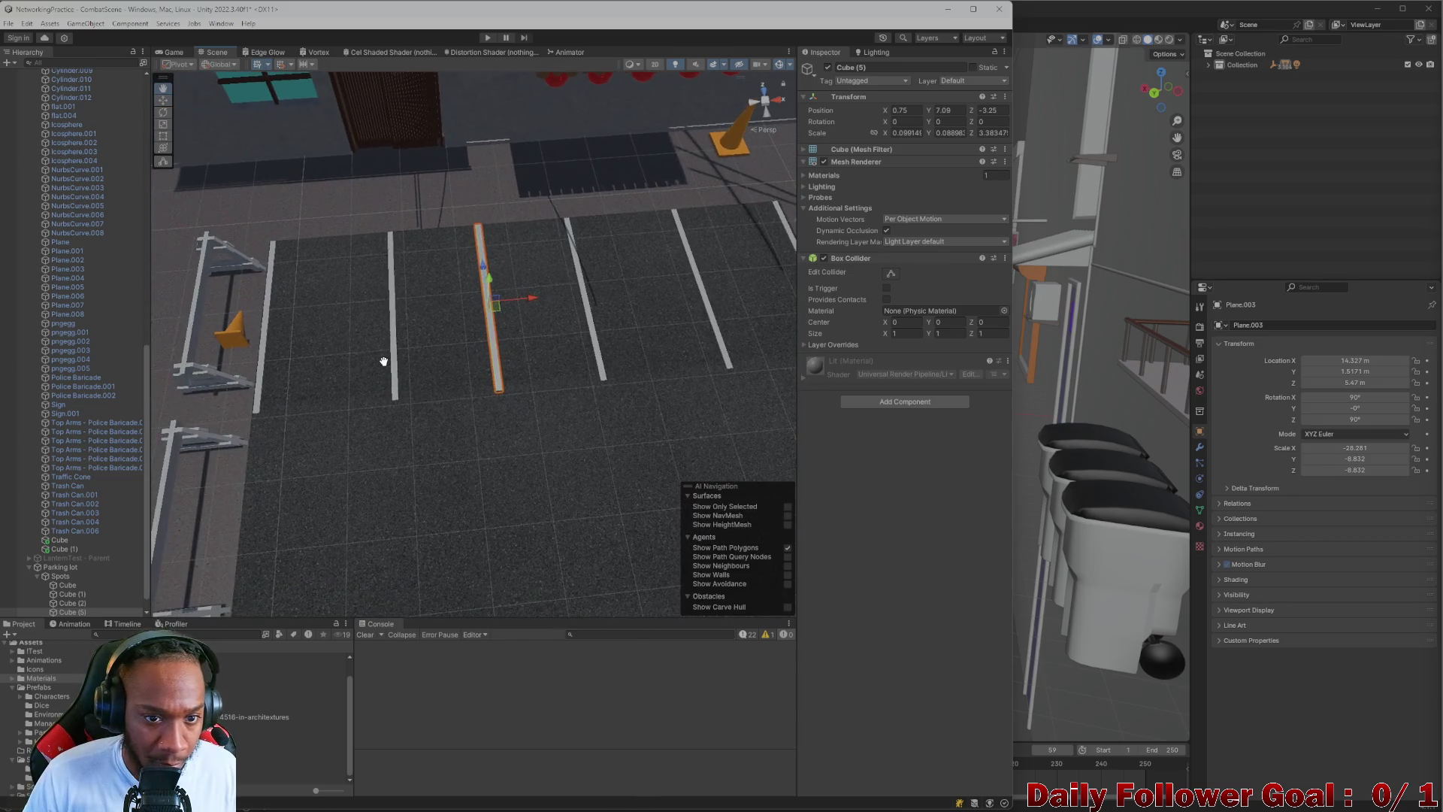
mouse_move(383, 362)
left_mouse_down()
mouse_move(358, 364)
mouse_move(364, 377)
mouse_move(382, 347)
mouse_move(369, 347)
left_mouse_up()
left_click(343, 393)
left_click(519, 359)
left_click_drag(565, 337, 571, 329)
scroll(463, 376, "down", 3)
scroll(462, 376, "up", 2)
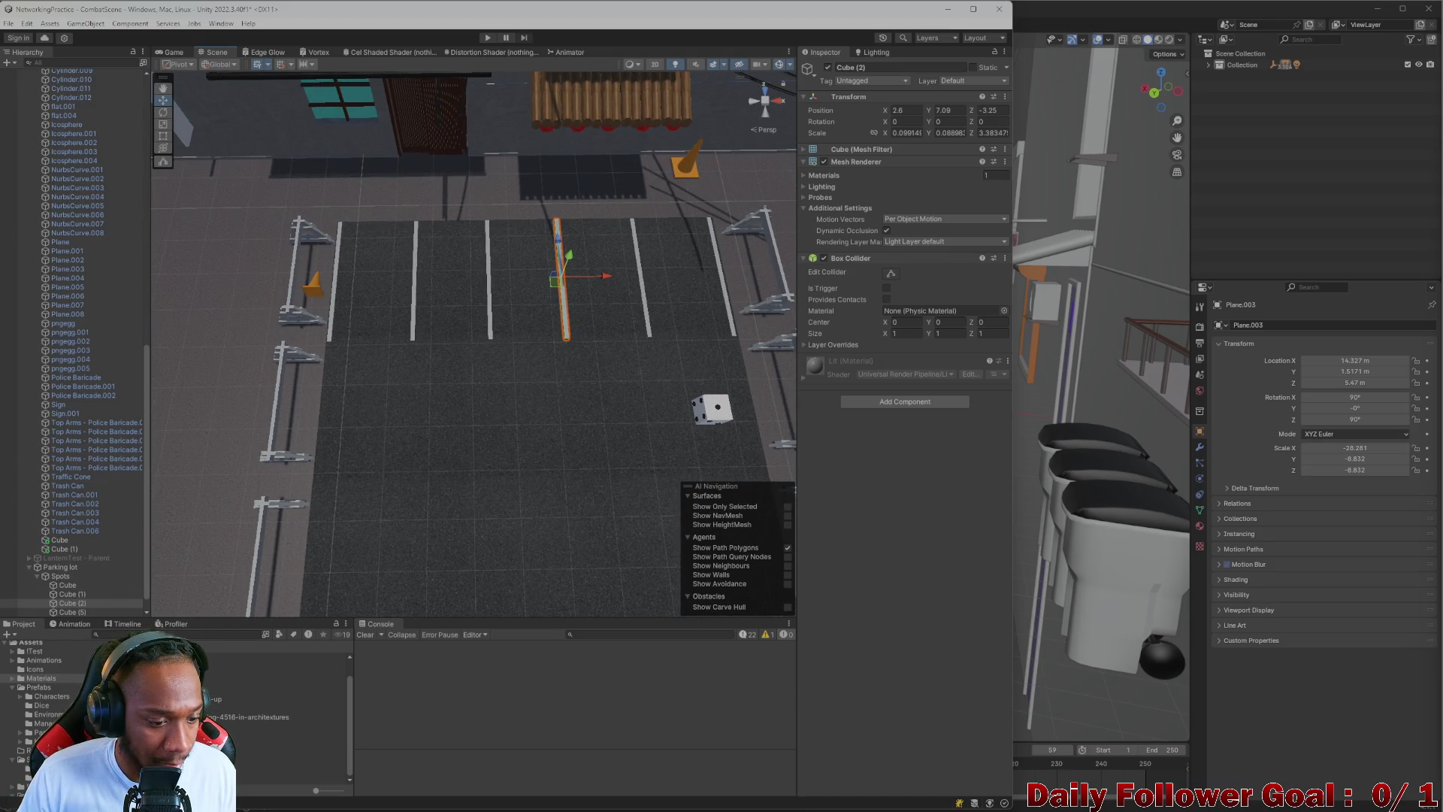
left_click(285, 752)
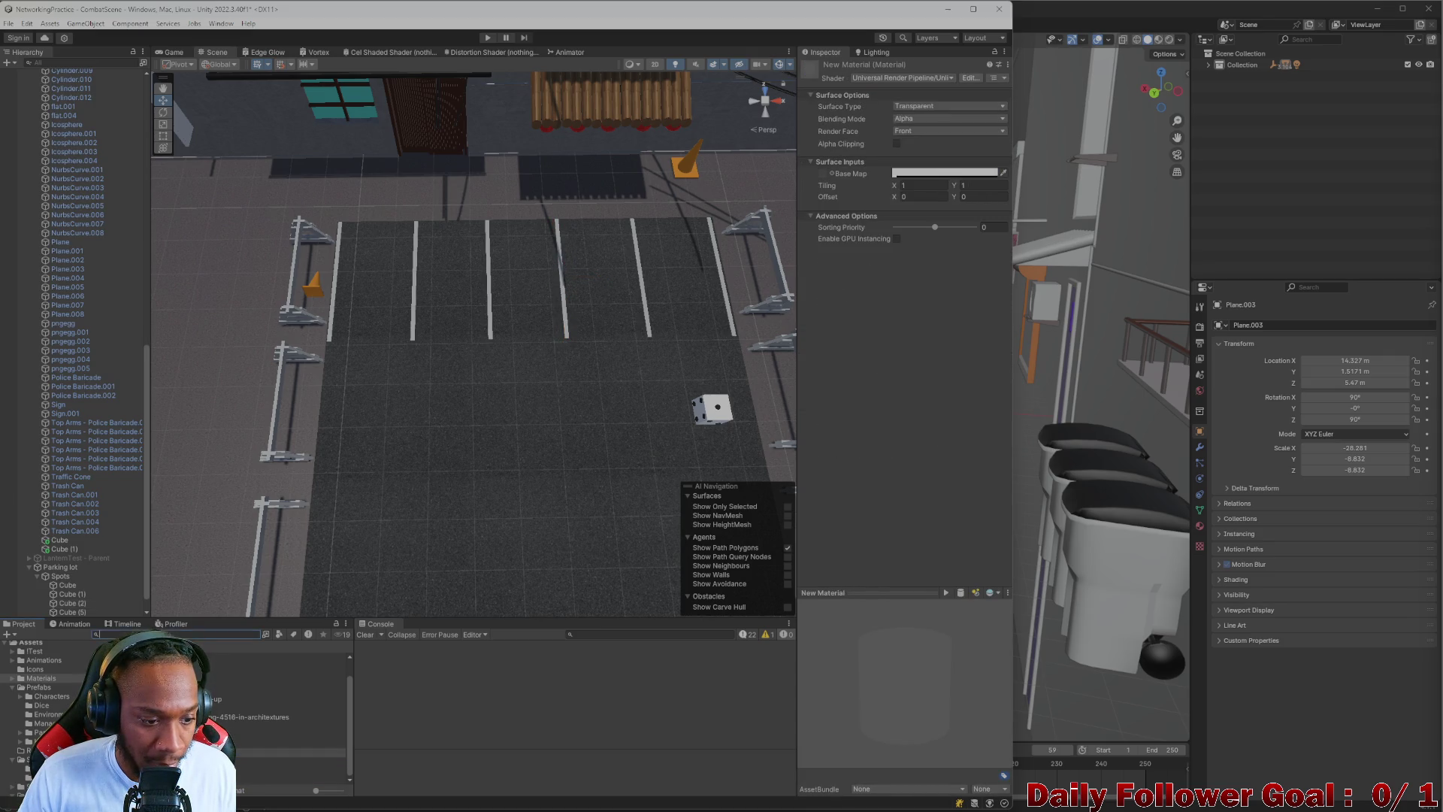
- Search the Project for trash and browse the trash can meshes and materials, including TrashCan_Black
type("trash")
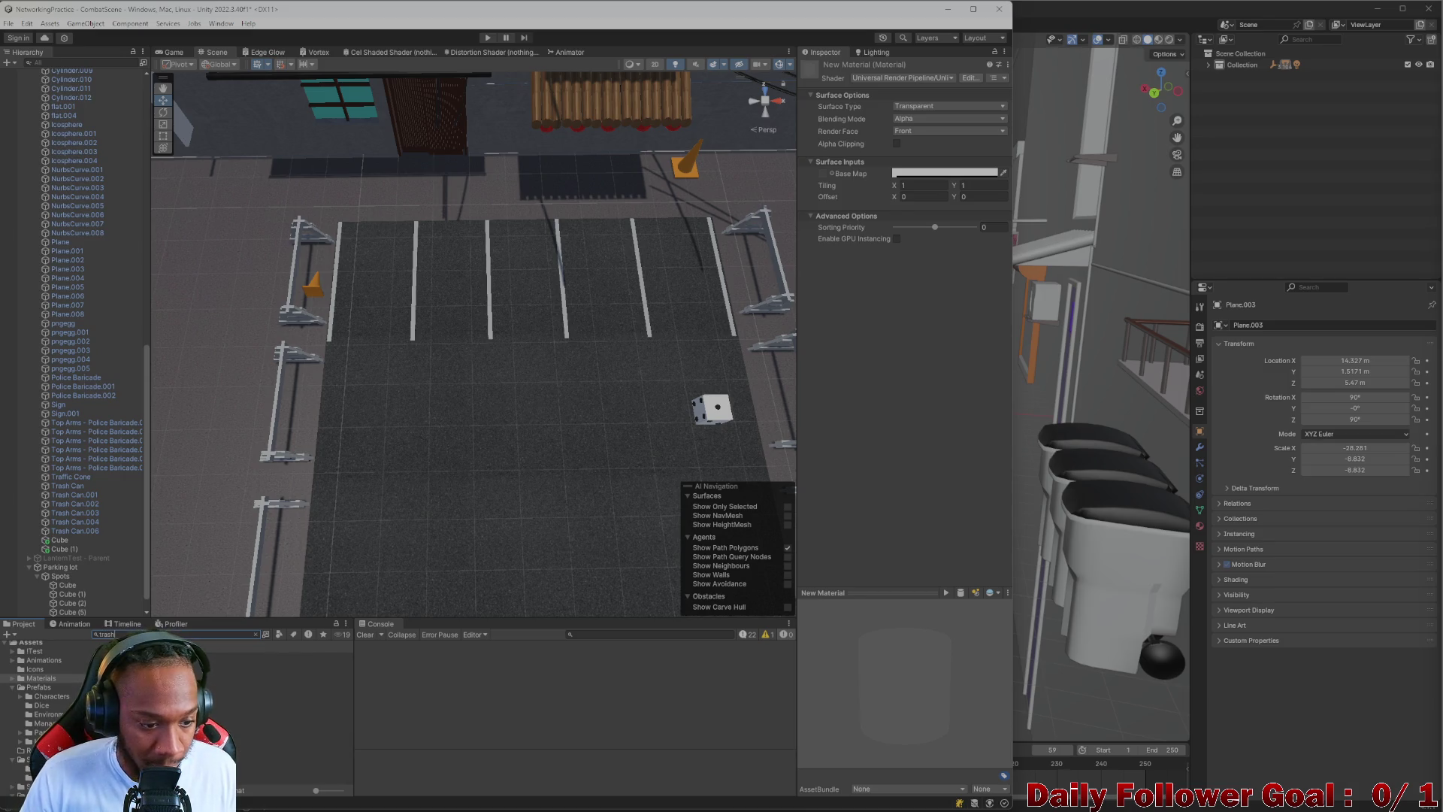
left_click(225, 666)
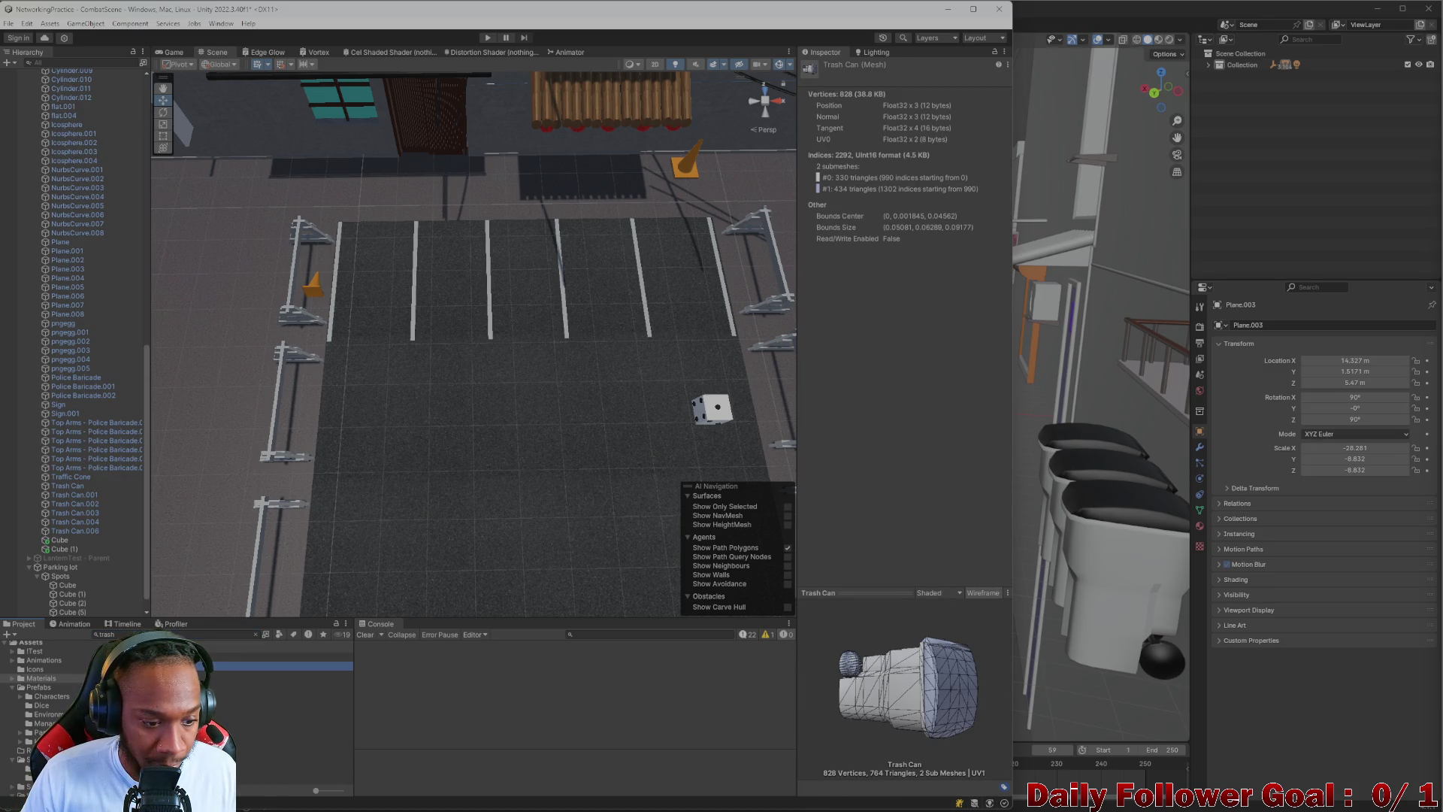
left_click(301, 738)
left_click(300, 747)
left_click(301, 728)
left_click(301, 756)
left_click(300, 738)
left_click(301, 728)
left_click(301, 747)
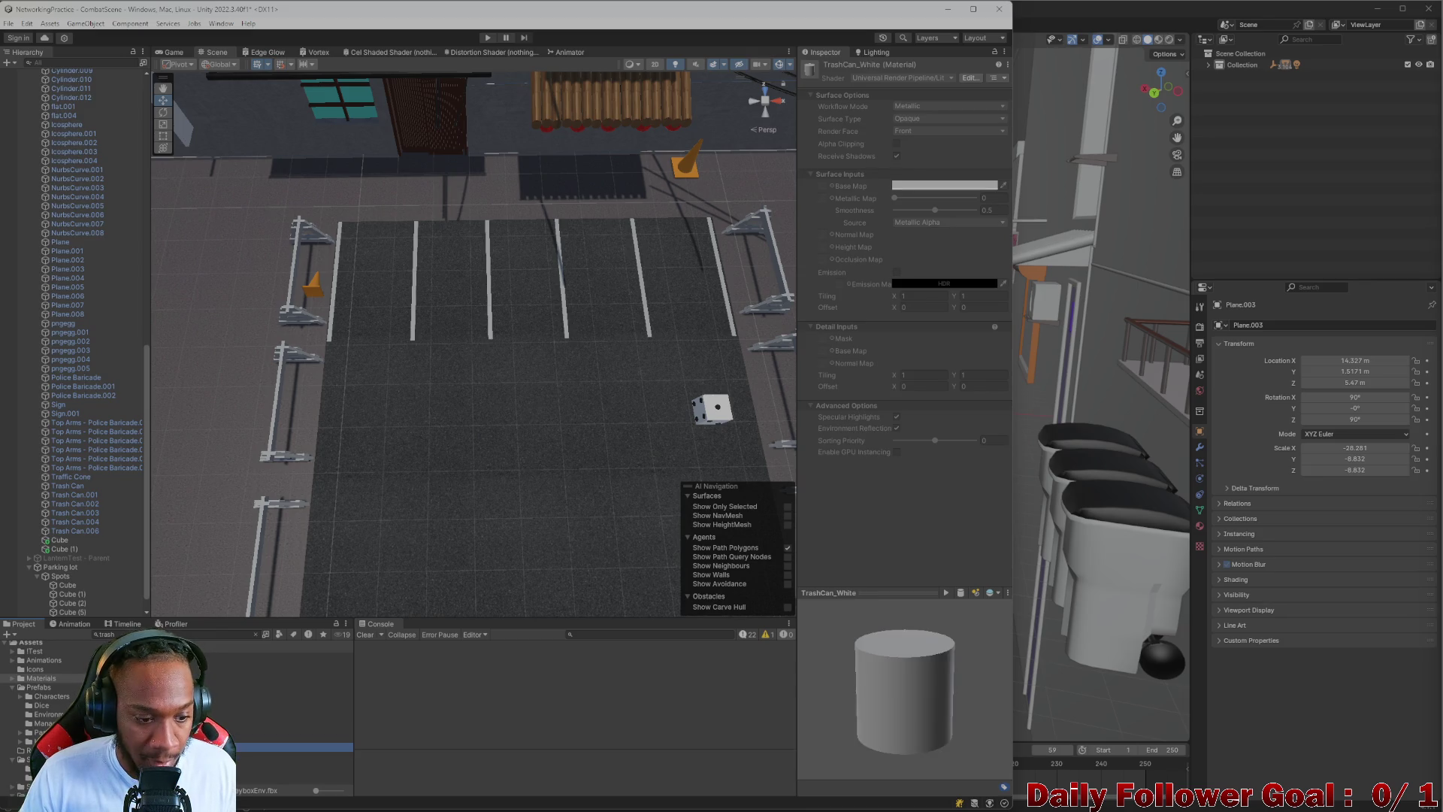
left_click(300, 756)
left_click(300, 737)
left_click(301, 720)
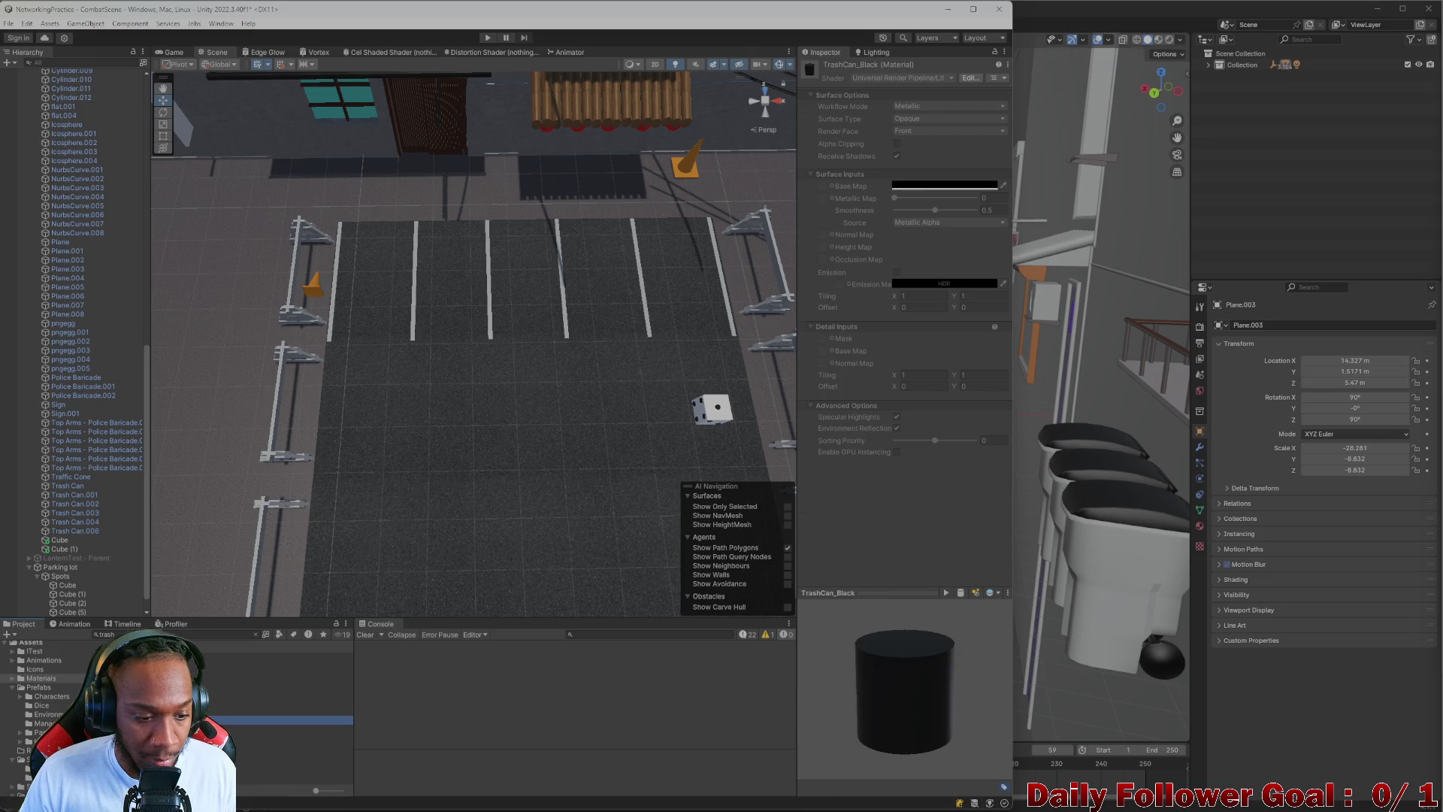
- Bring the trash cans into view and select them to see their materials
mouse_move(503, 376)
left_mouse_down()
mouse_move(503, 567)
mouse_move(343, 599)
left_mouse_up()
scroll(504, 567, "down", 5)
left_click(642, 143)
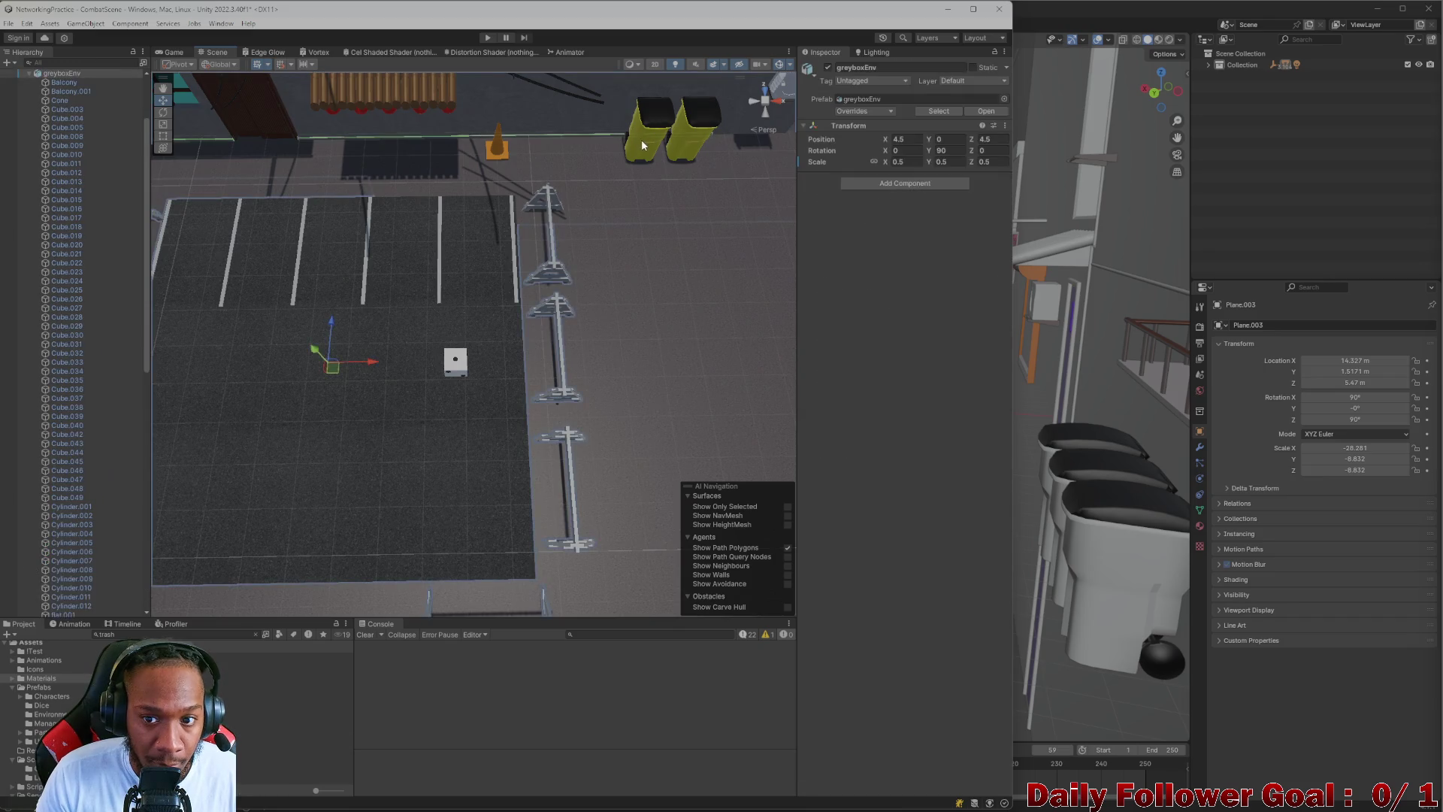
left_click(647, 151)
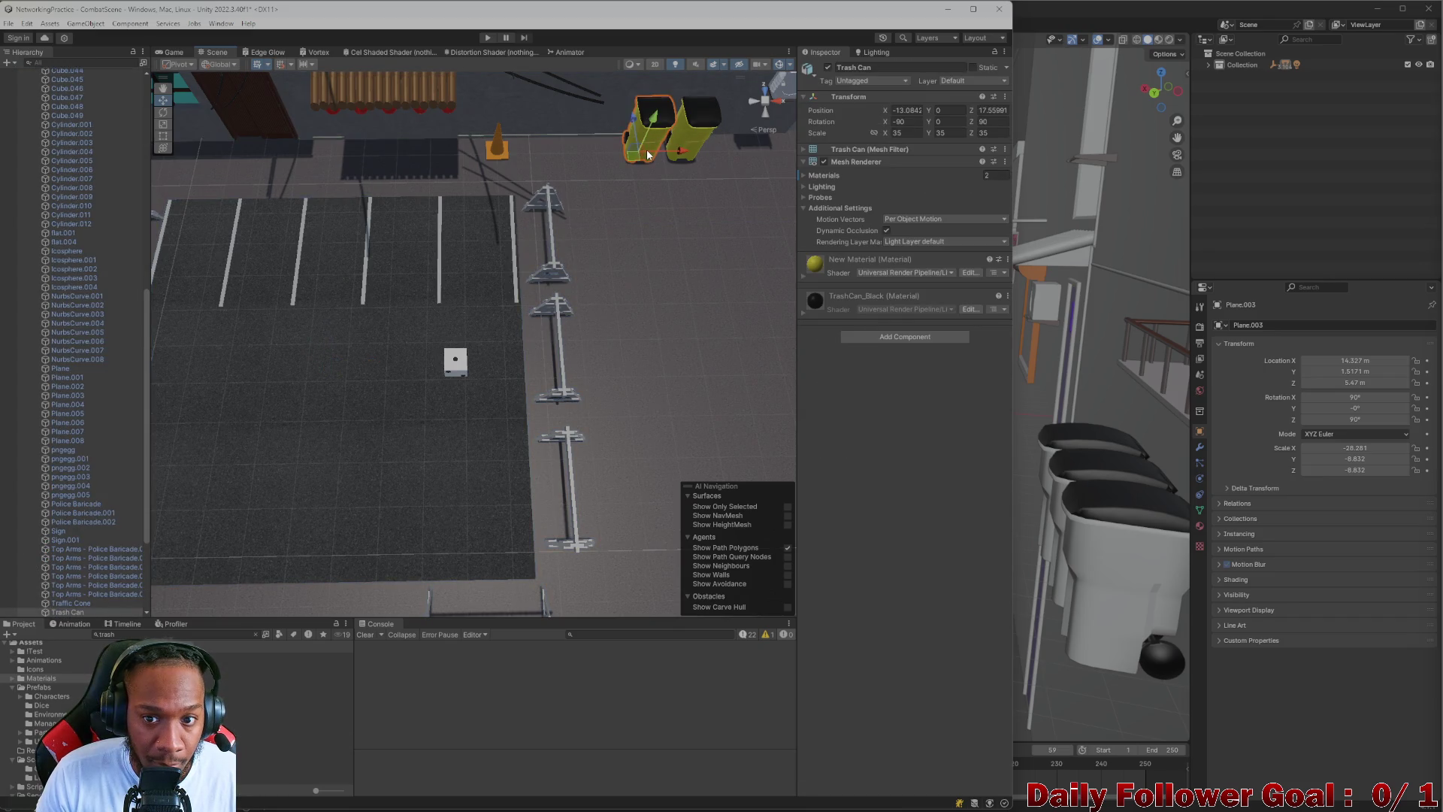
- Find the New Material asset and undo the yellow material on the edge stripe
double_click(213, 634)
type("newma")
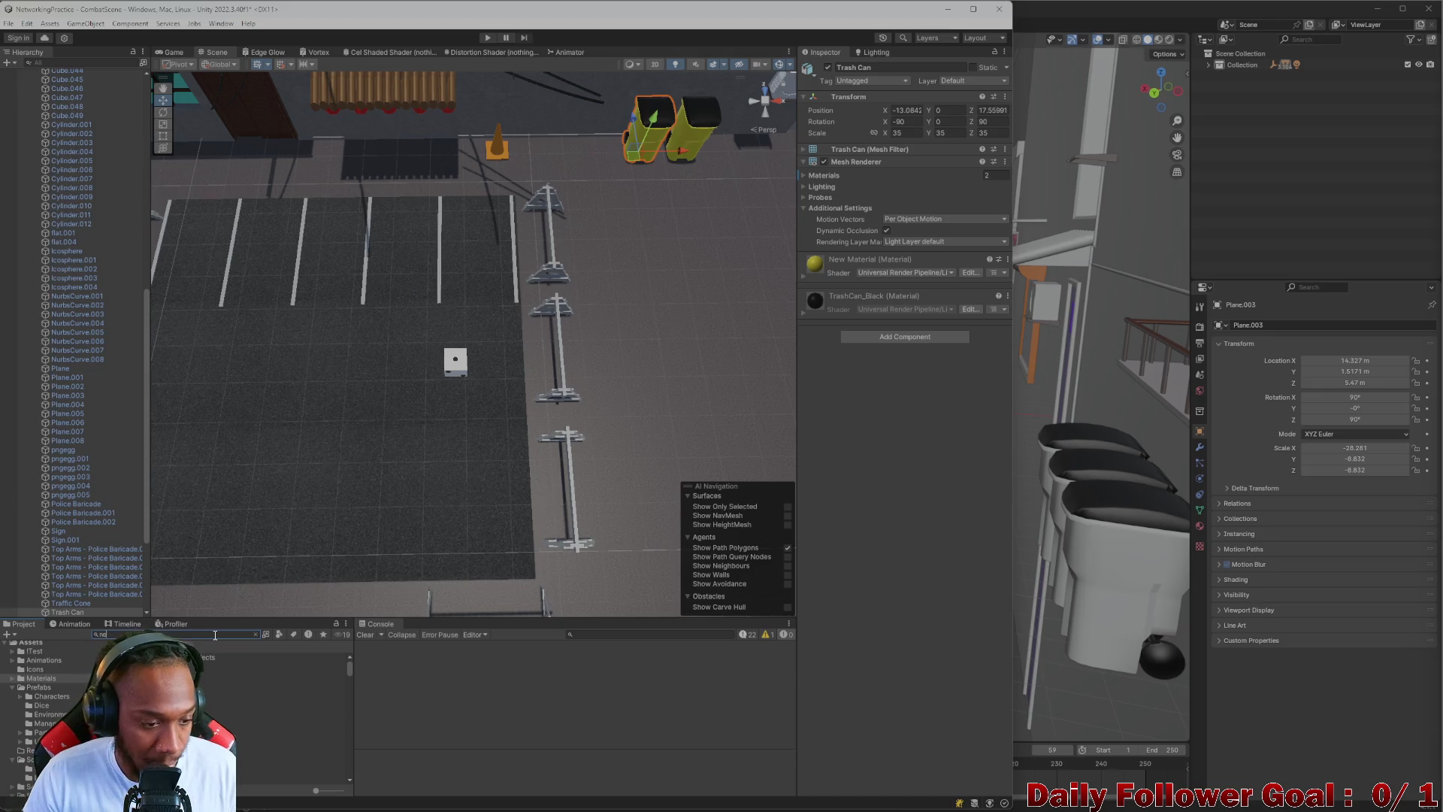
key("BackSpace")
left_click(285, 666)
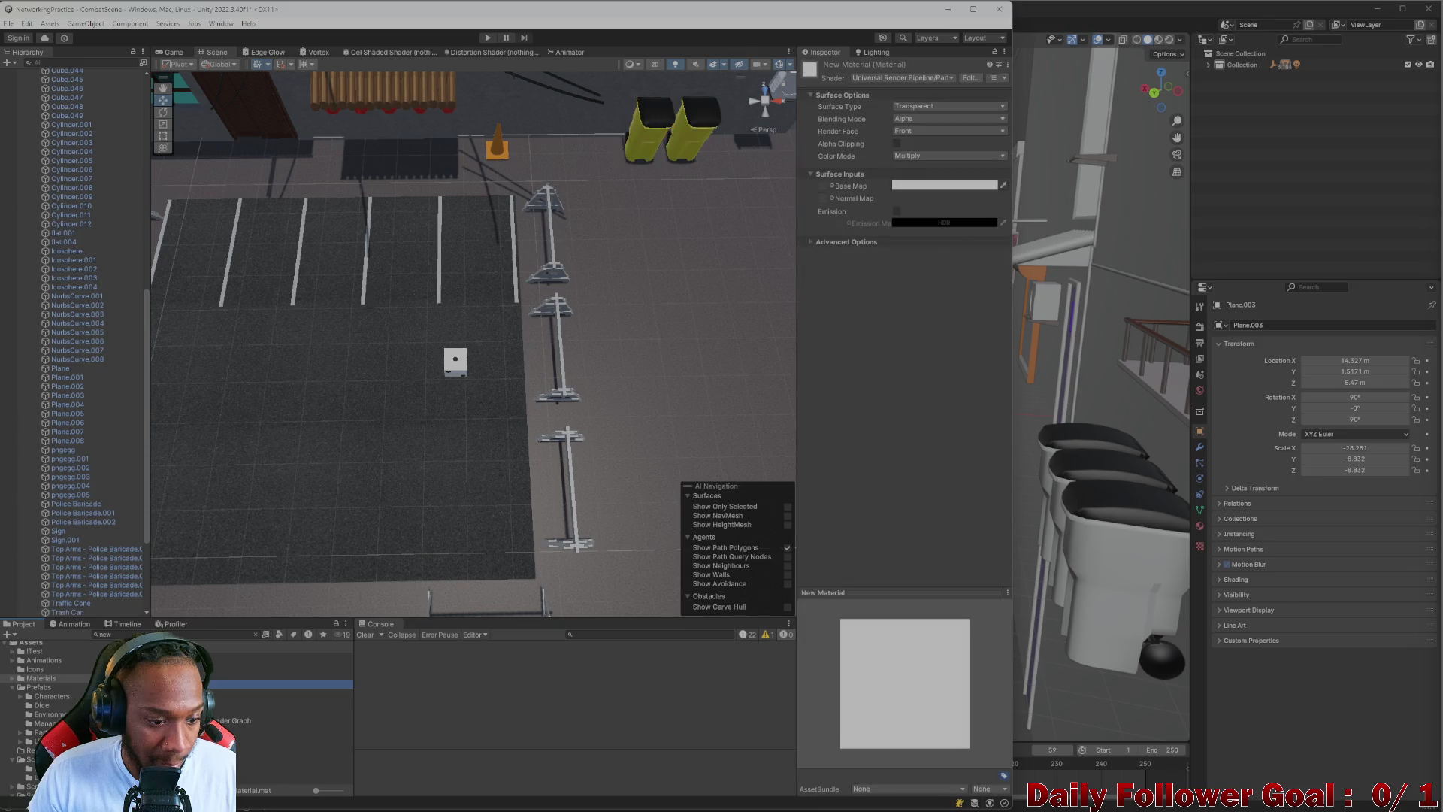
mouse_move(216, 427)
left_mouse_down()
mouse_move(226, 632)
mouse_move(399, 466)
left_mouse_up()
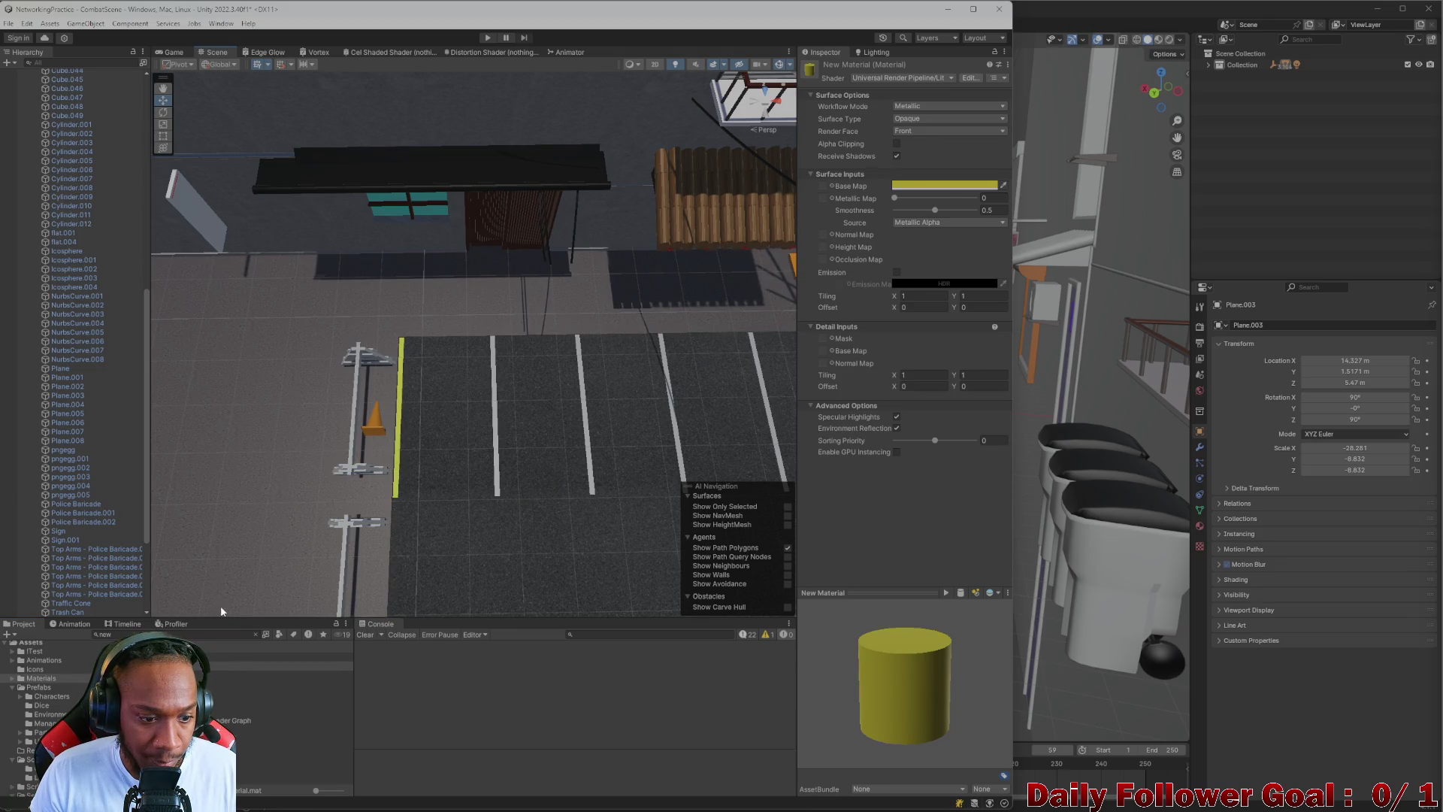
key("ctrl+z")
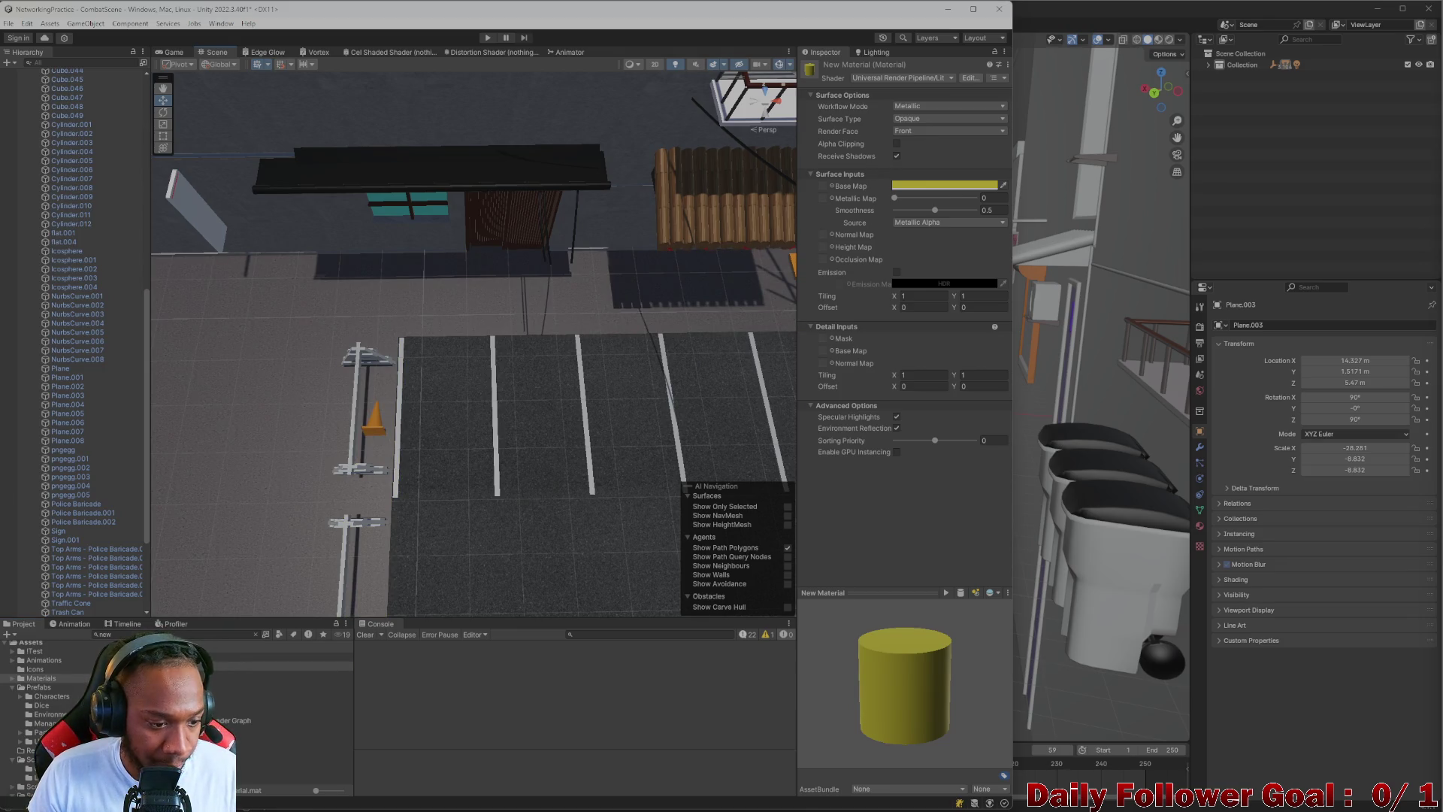
- Clear the search and create a new material in the Materials folder
left_click(255, 634)
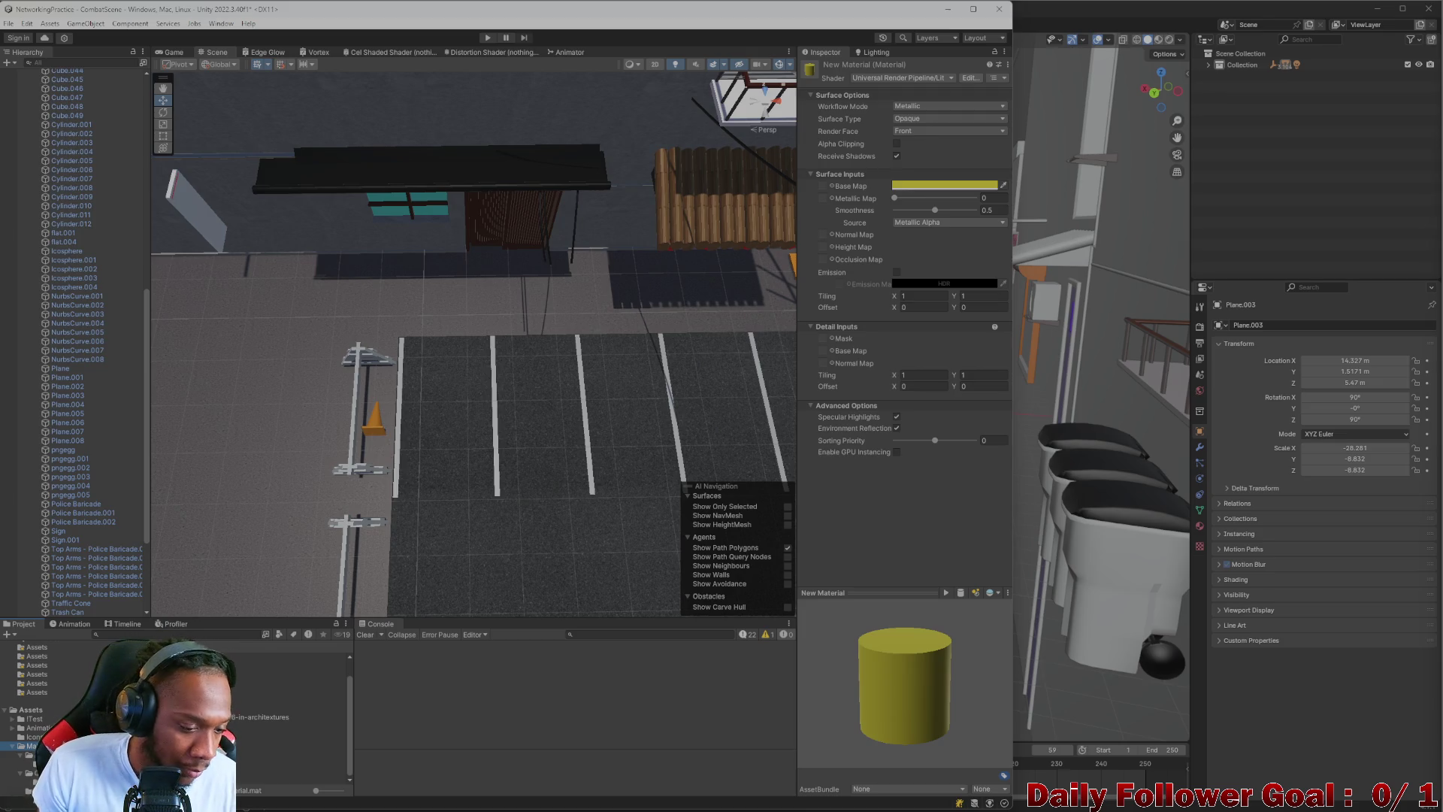
right_click(38, 745)
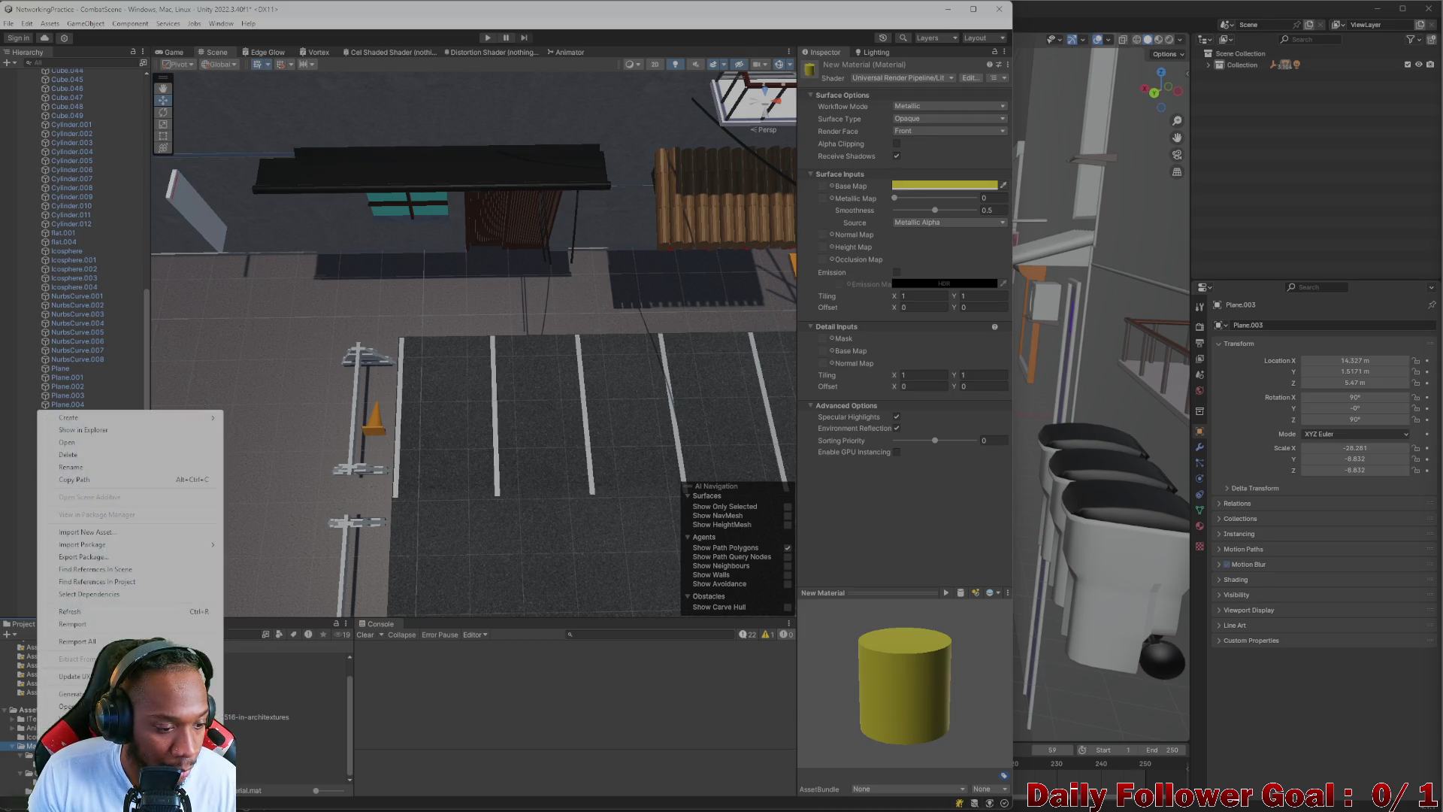
mouse_move(79, 418)
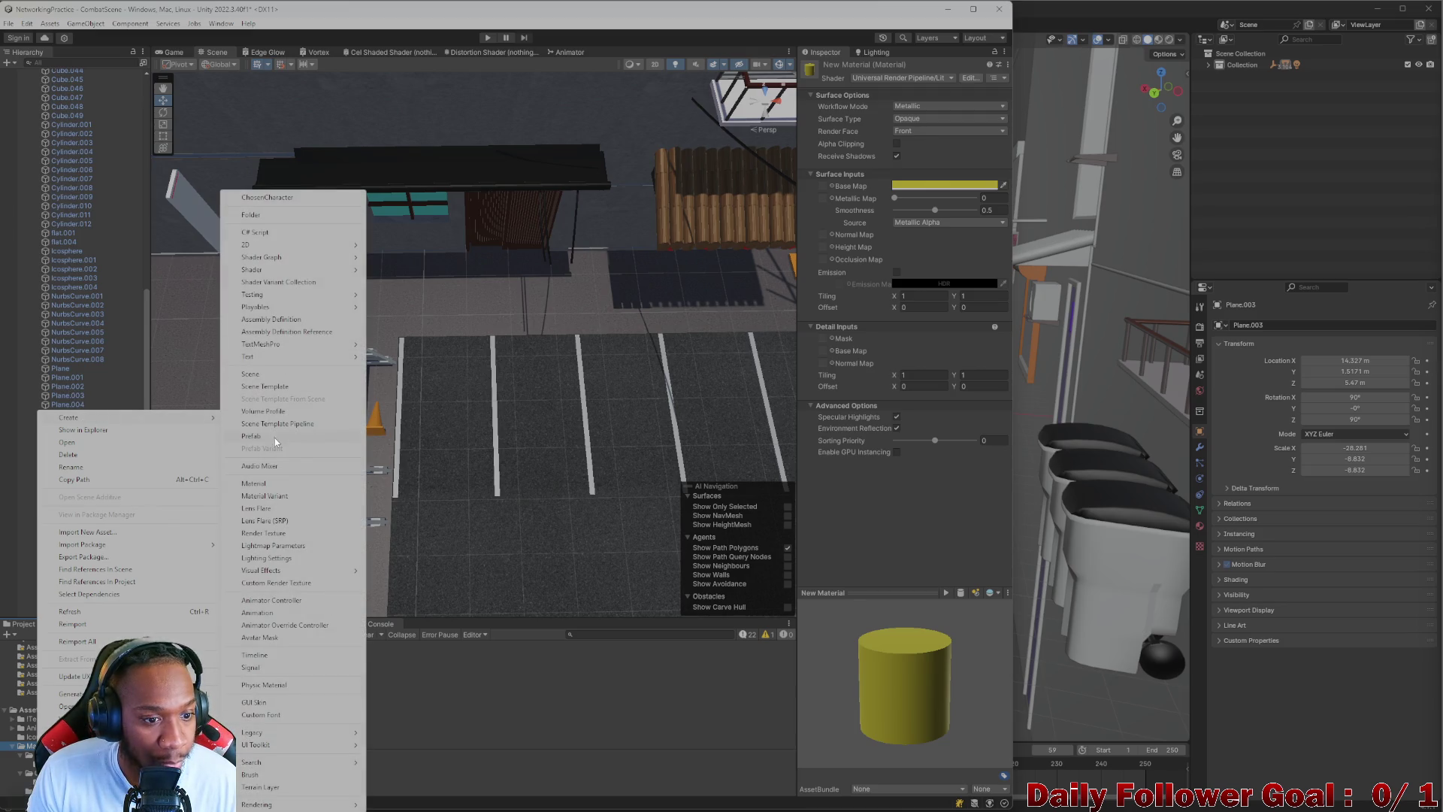
left_click(277, 483)
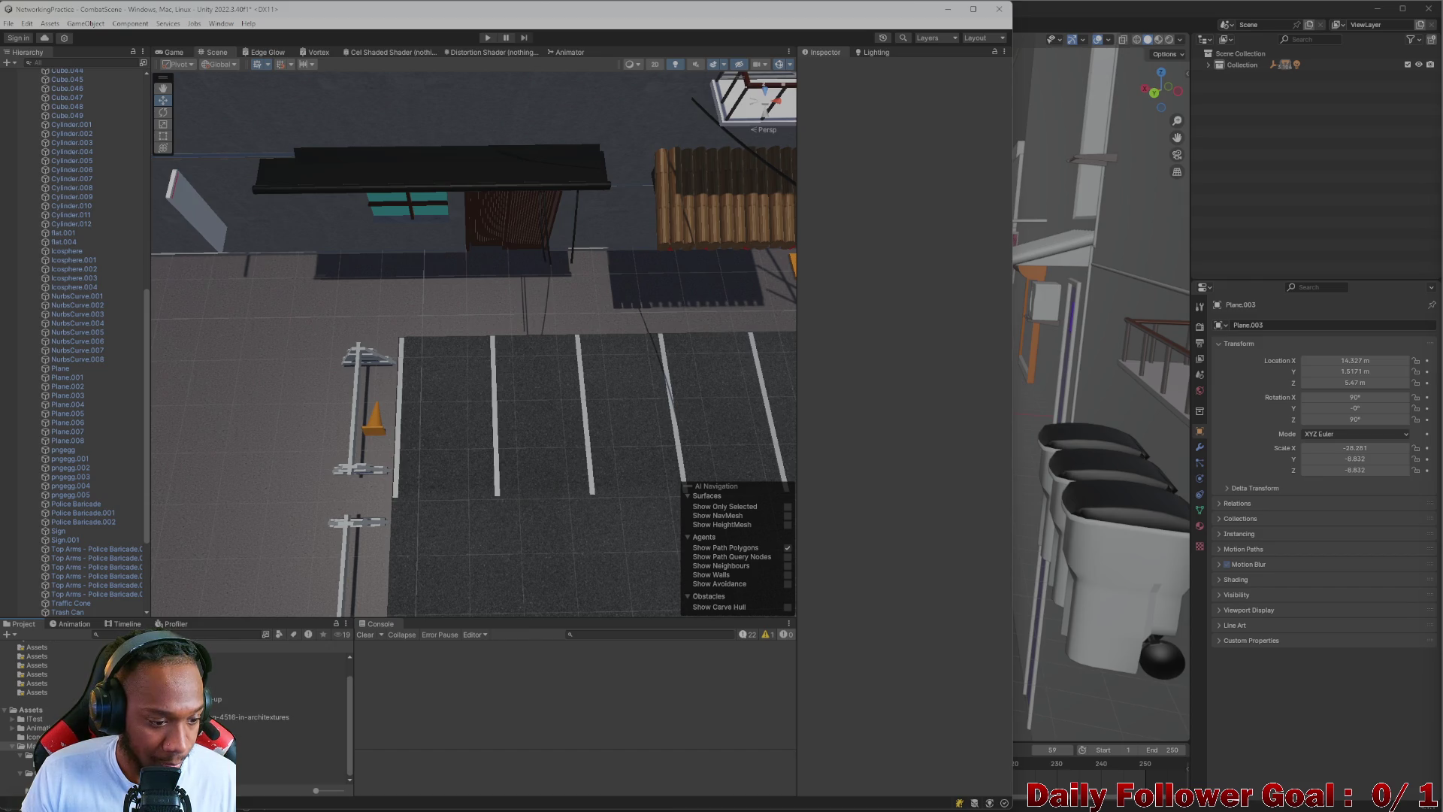
- Create the Lot Lines material in the Materials folder and try it on the floor
right_click(39, 746)
mouse_move(113, 418)
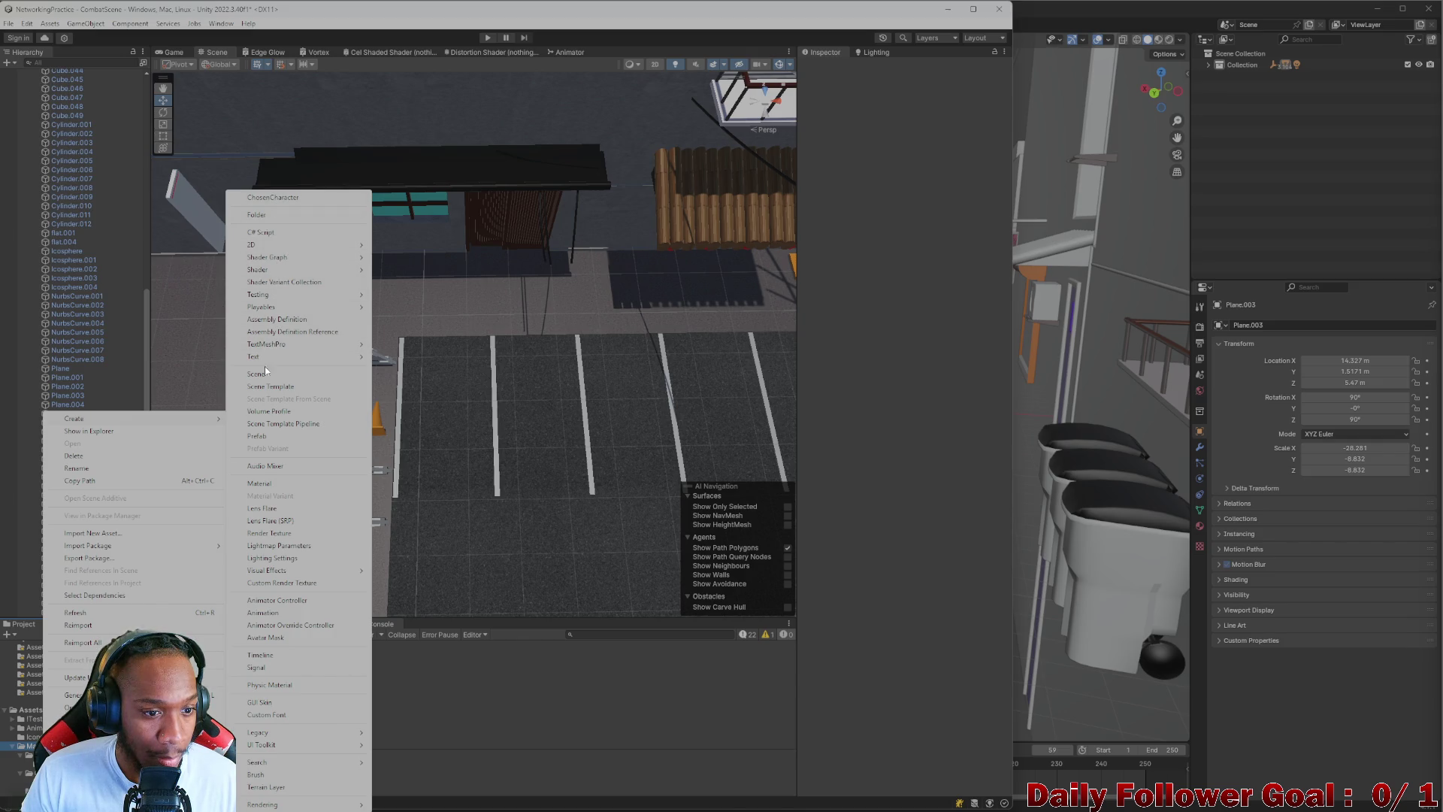
left_click(277, 484)
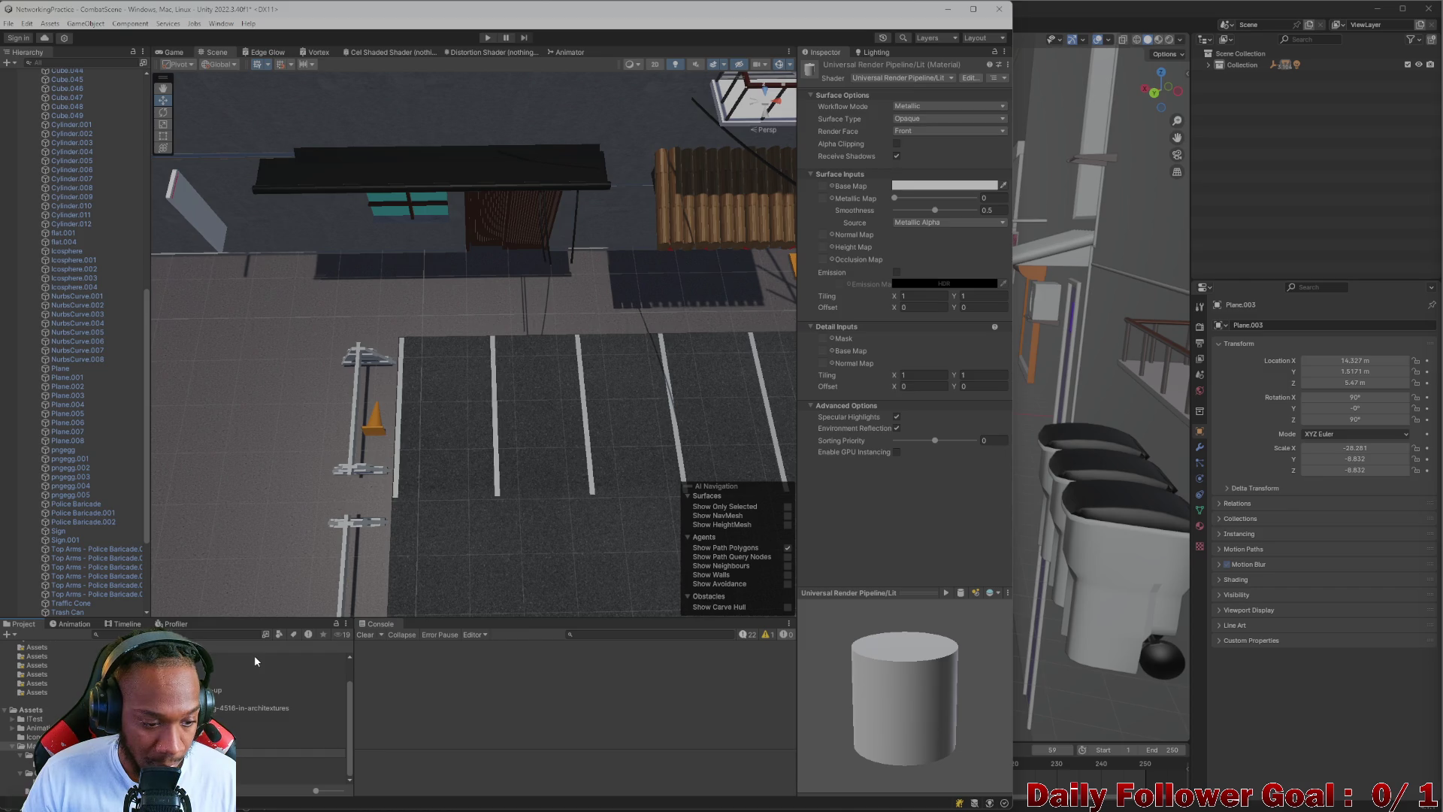
mouse_move(254, 660)
left_mouse_down()
mouse_move(354, 504)
mouse_move(526, 451)
mouse_move(827, 300)
left_mouse_up()
- Set the Lot Lines base colour to orange-yellow FF8E00
left_click(911, 175)
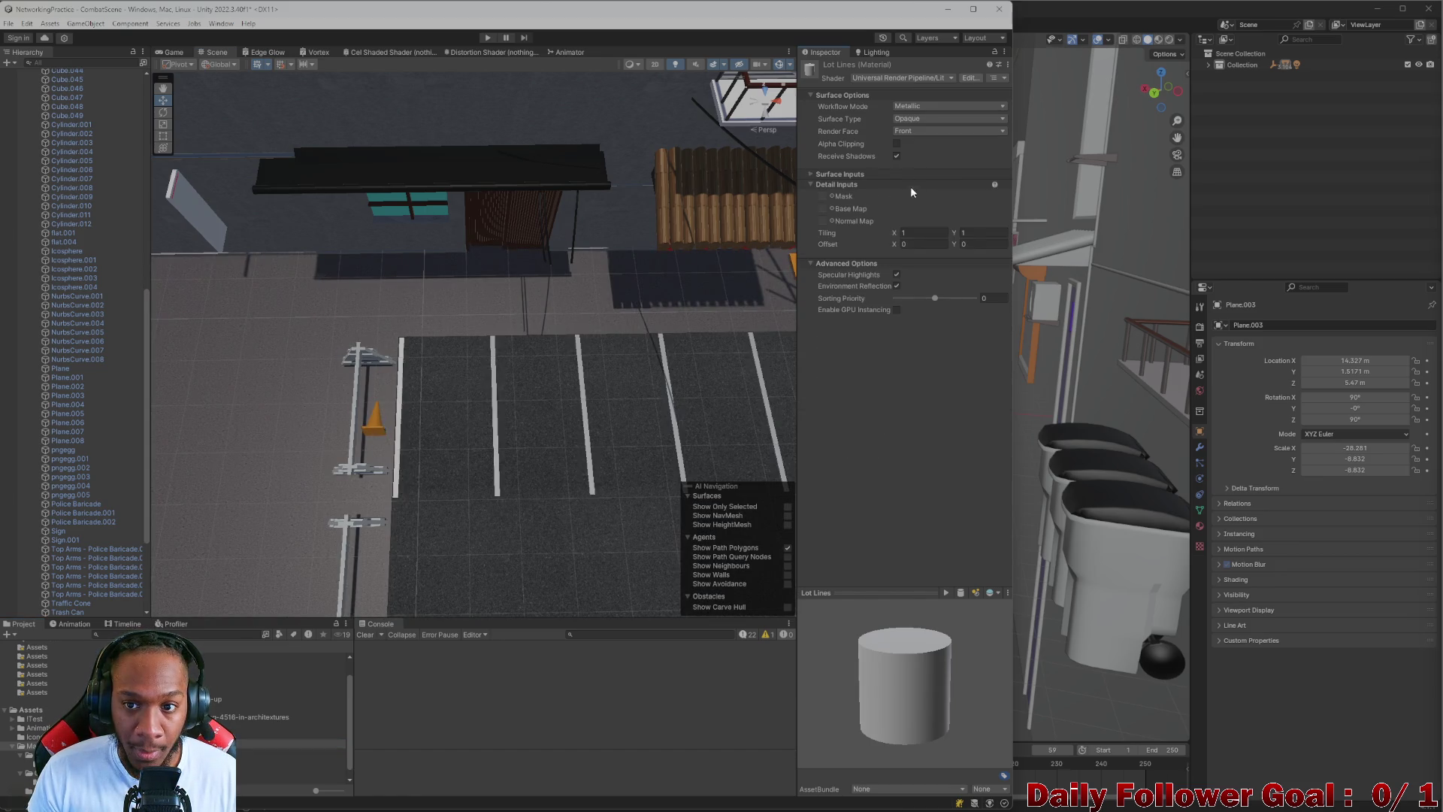
left_click(918, 174)
left_click(918, 186)
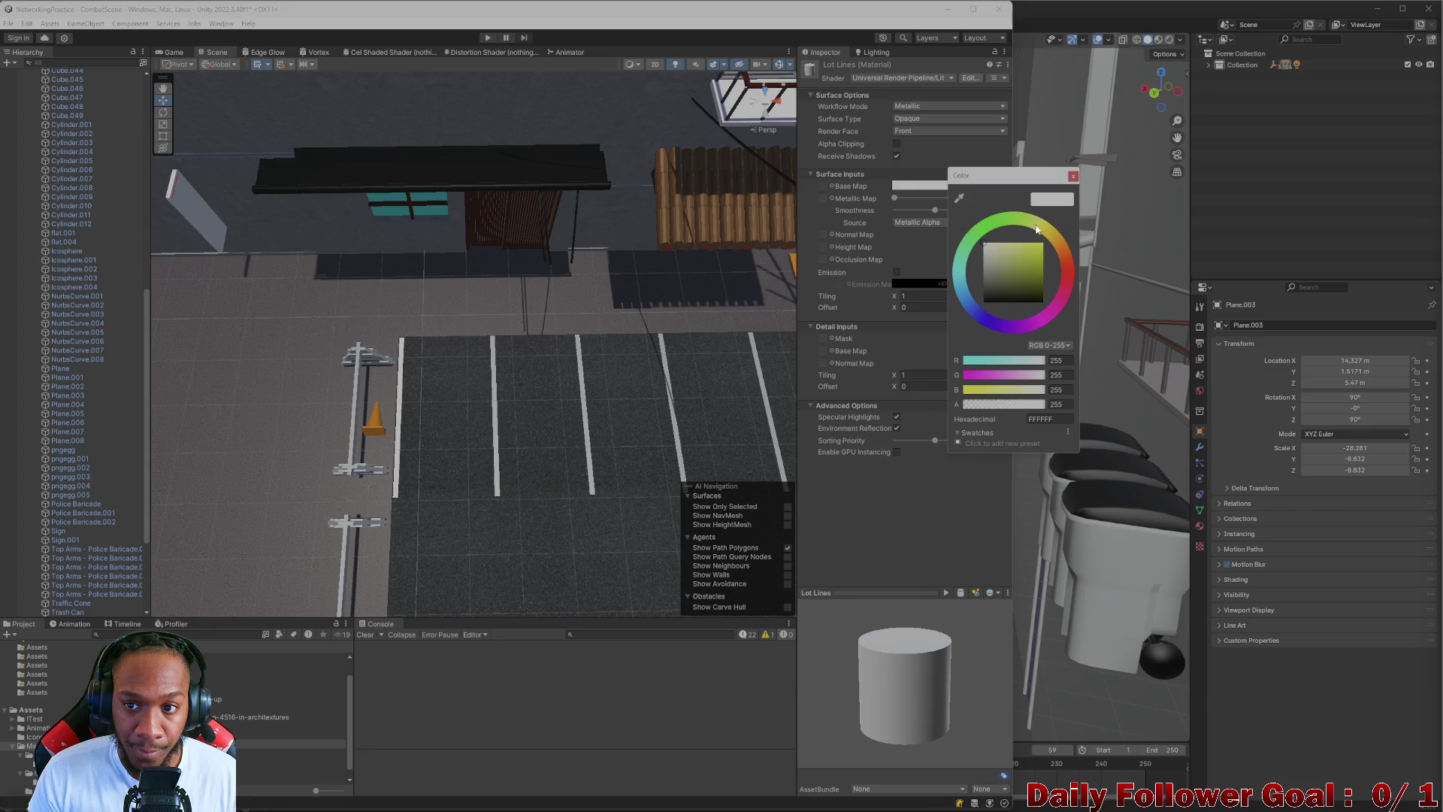
left_click_drag(1027, 257, 1060, 256)
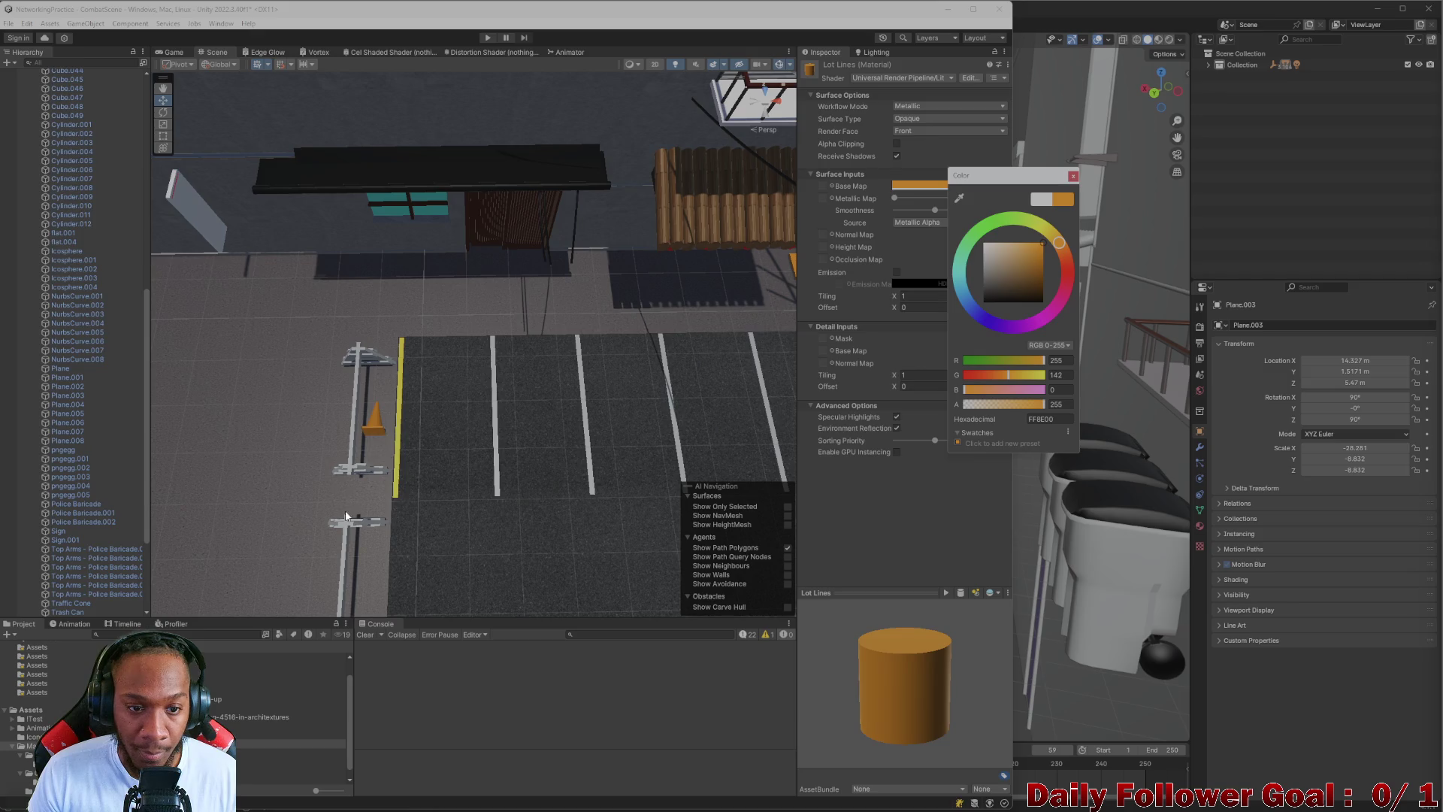
left_click(252, 654)
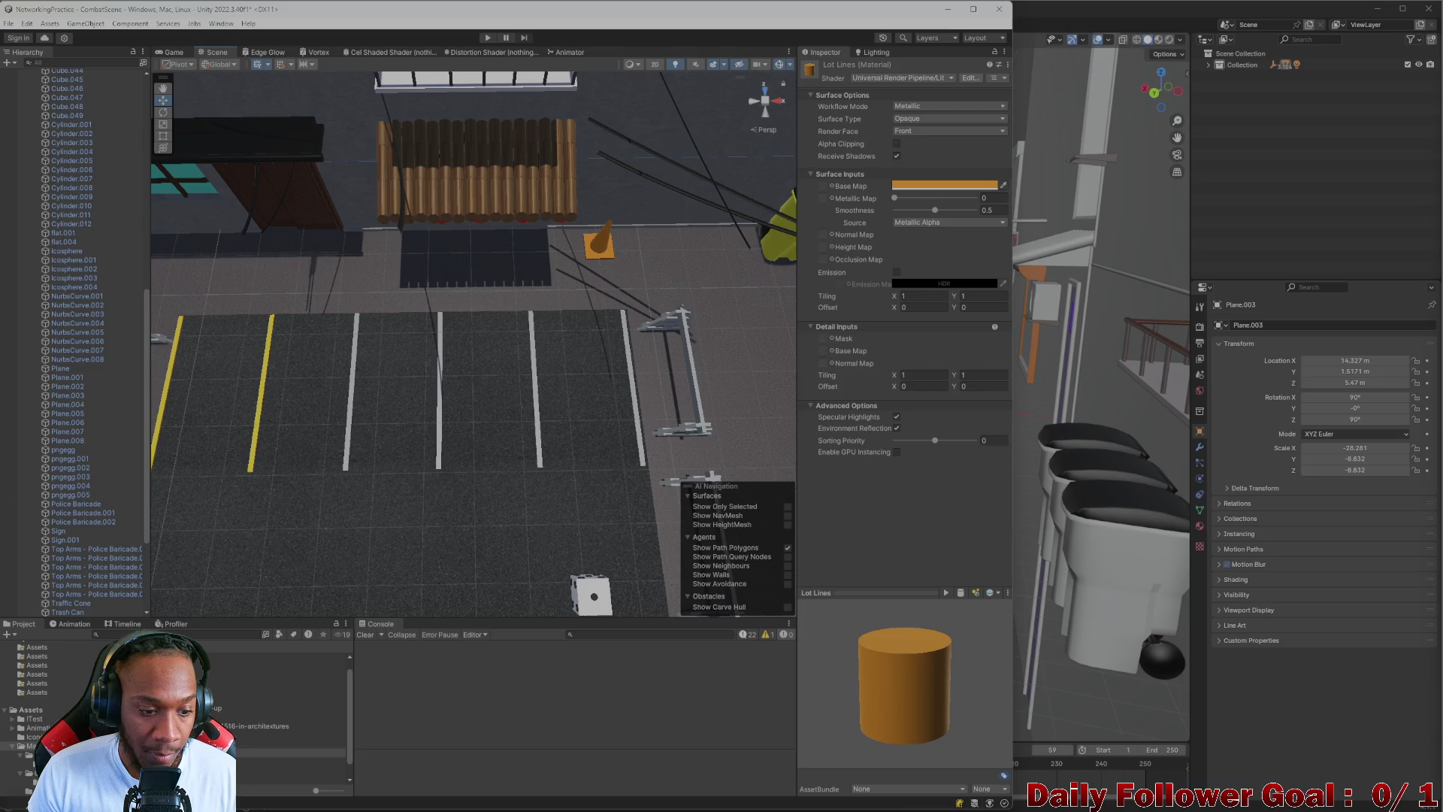
- Apply Lot Lines to the third, fourth, fifth and last parking stripes
left_click_drag(301, 672, 349, 456)
left_click_drag(299, 660, 442, 451)
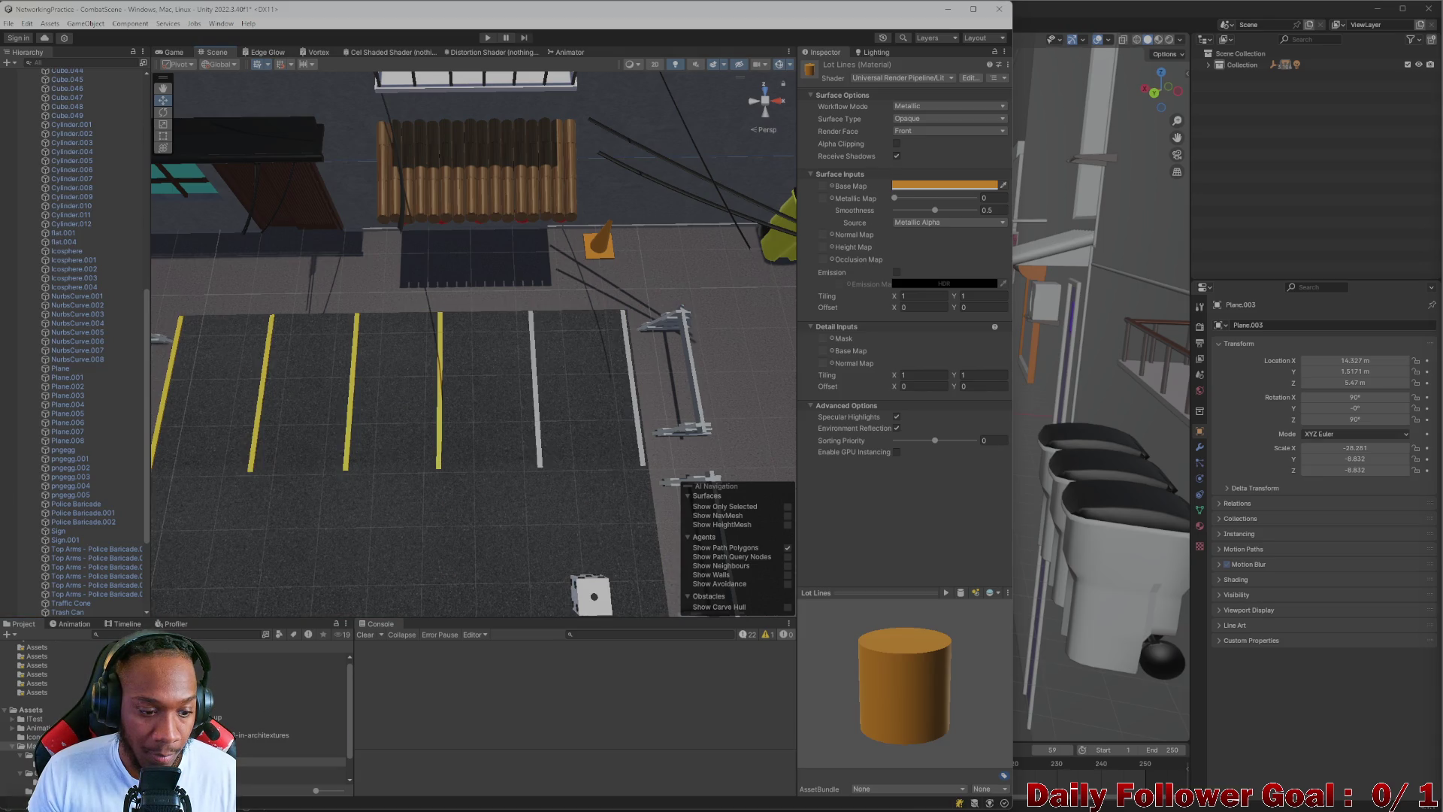
left_click_drag(301, 661, 446, 558)
left_click_drag(534, 437, 539, 436)
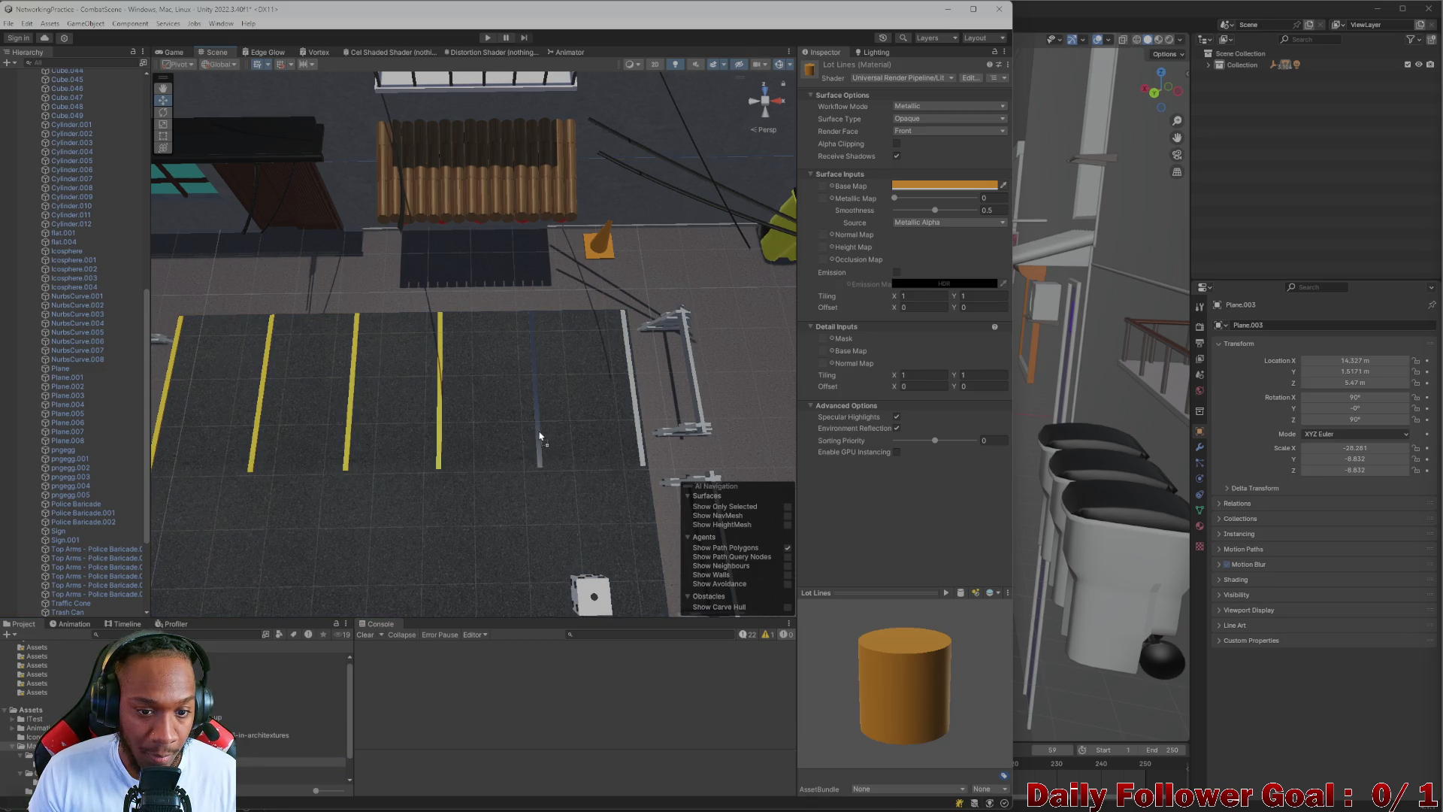
left_click_drag(301, 762, 348, 571)
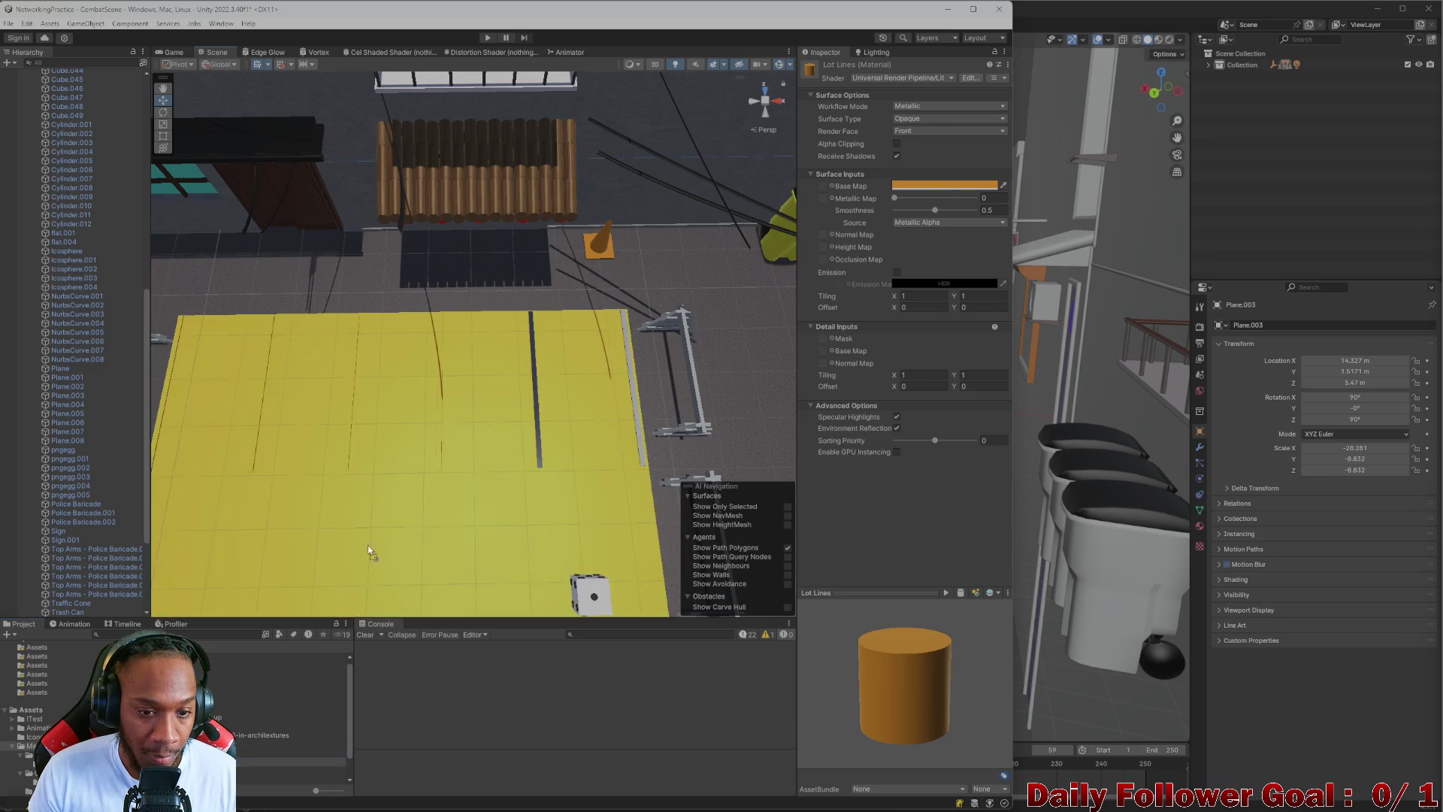
left_click_drag(519, 452, 639, 444)
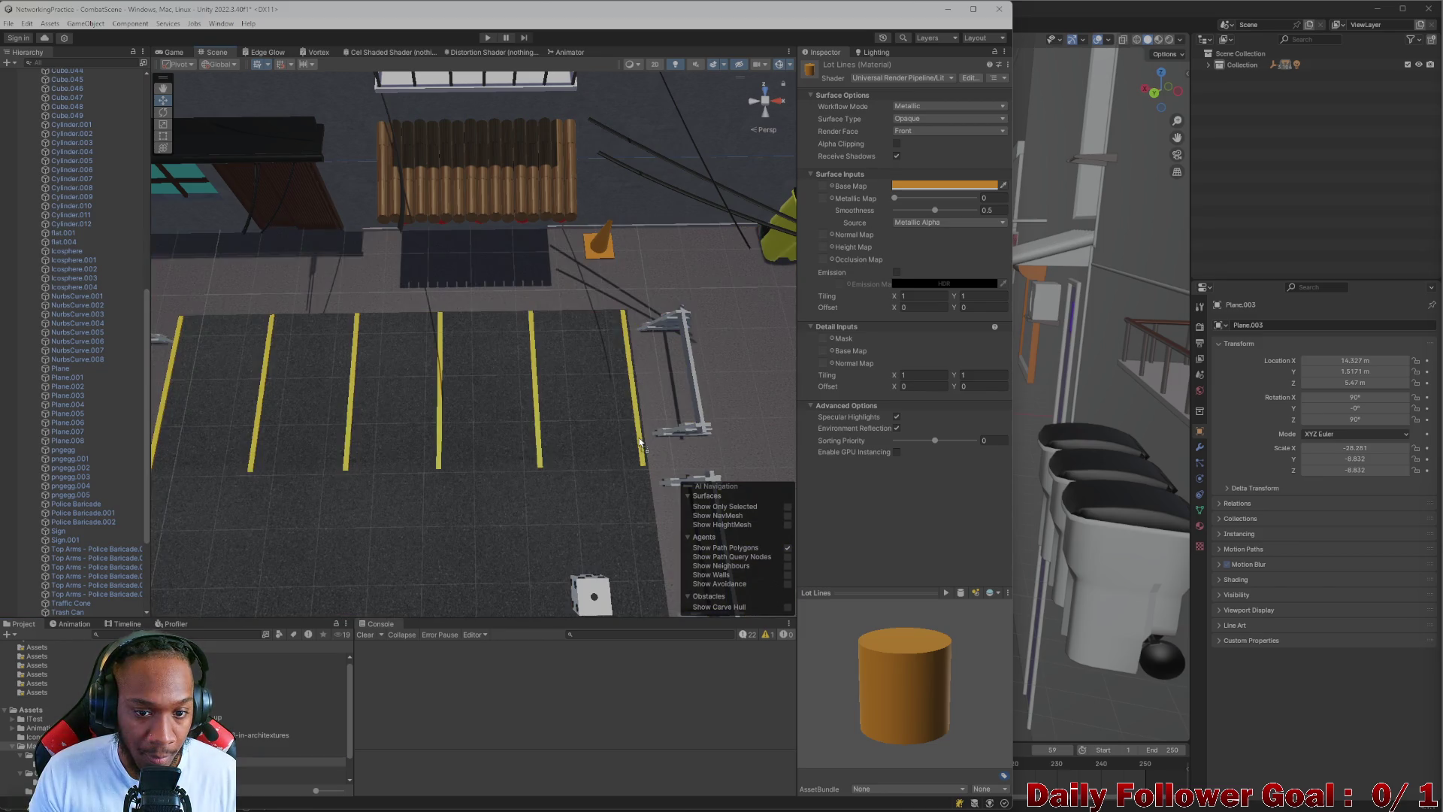
- Inspect the lot from low and overhead views, then set Lot Lines surface type to Transparent
mouse_move(473, 492)
left_mouse_down()
mouse_move(490, 473)
mouse_move(473, 441)
mouse_move(499, 359)
left_mouse_up()
scroll(499, 360, "up", 5)
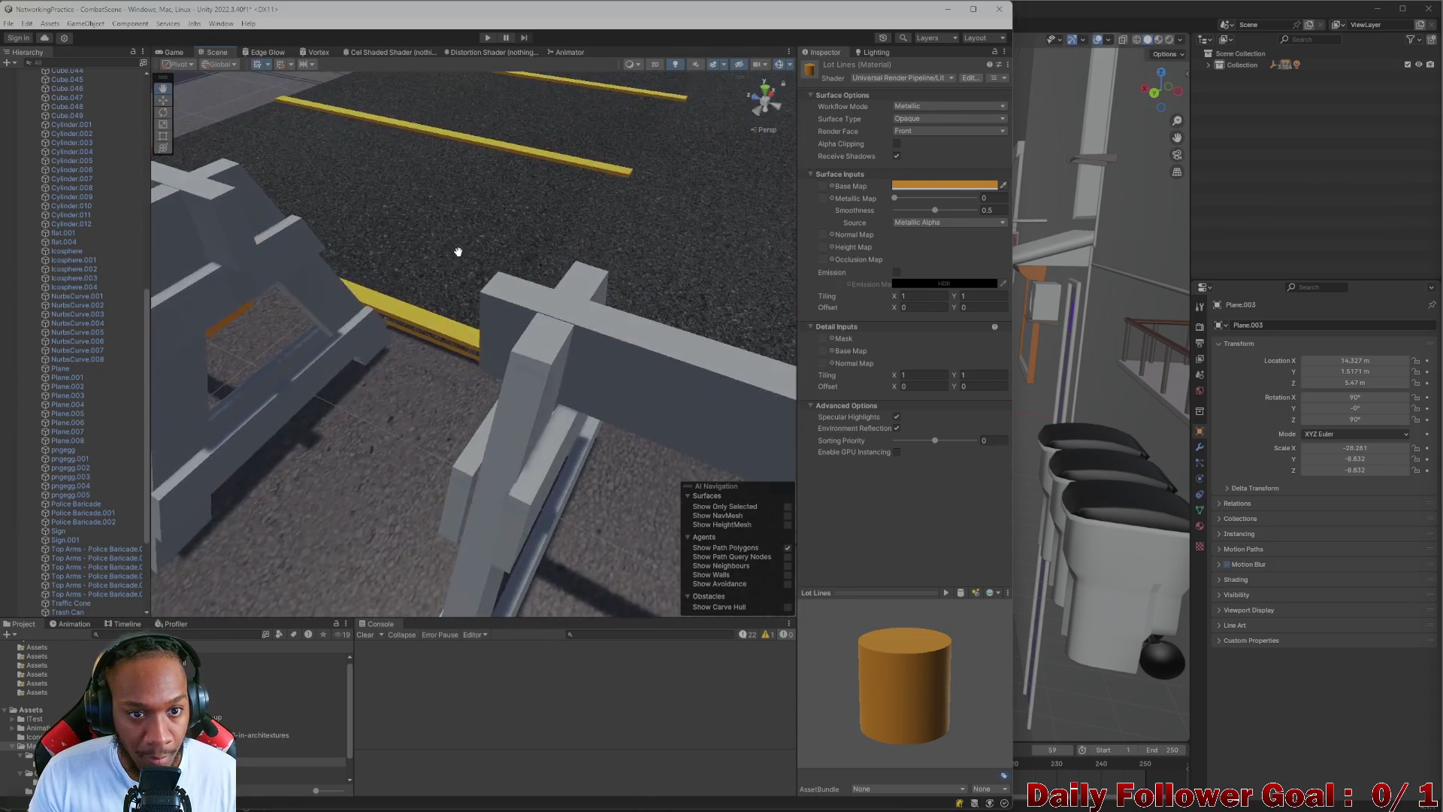
scroll(459, 252, "down", 5)
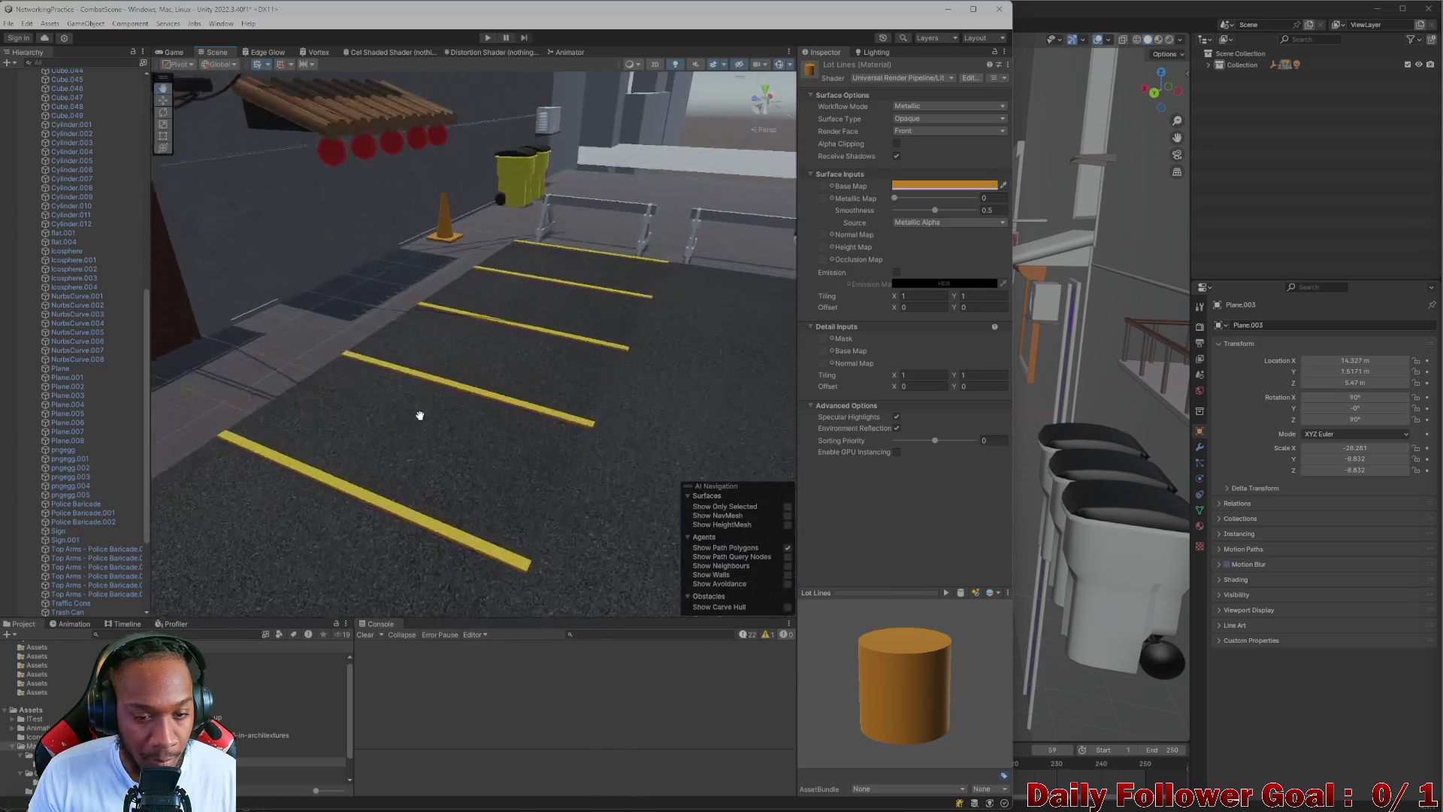
mouse_move(434, 445)
left_mouse_down()
mouse_move(515, 361)
mouse_move(441, 419)
mouse_move(410, 397)
mouse_move(418, 410)
left_mouse_up()
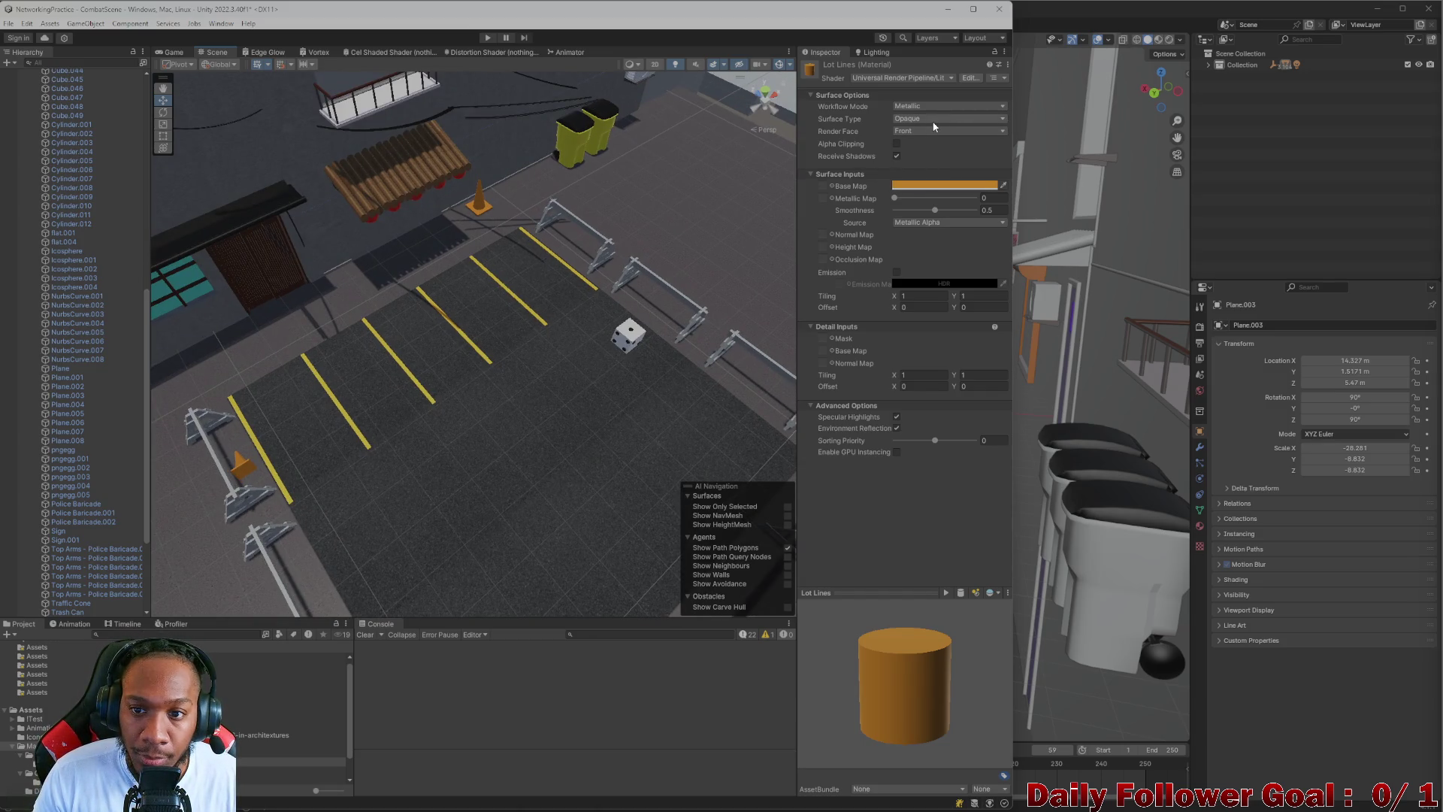
left_click(931, 143)
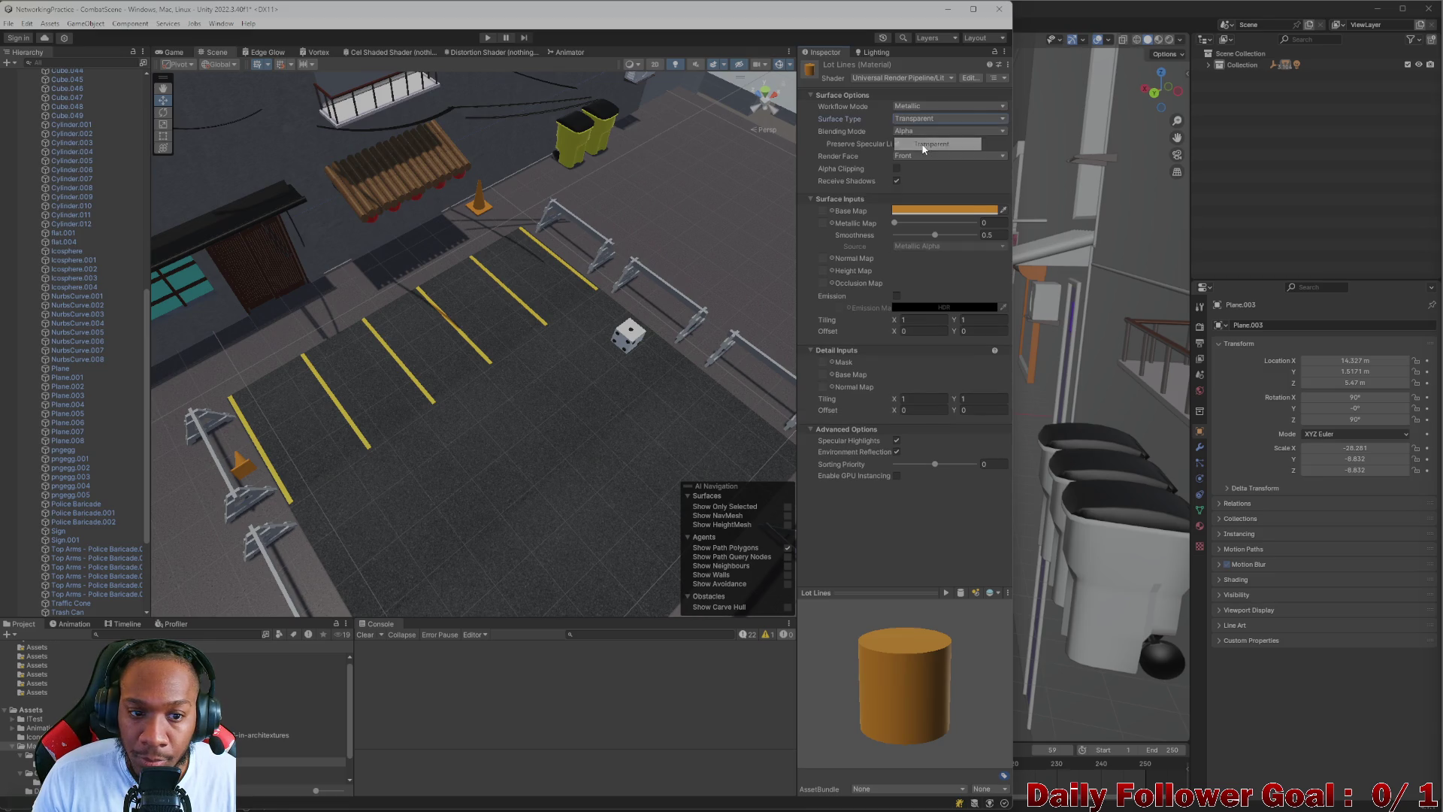
- Lower the Lot Lines base colour alpha, then readjust it to 81 while viewing stripes up close
left_click(941, 211)
left_click_drag(1017, 436, 967, 429)
scroll(315, 433, "up", 3)
mouse_move(316, 433)
left_mouse_down()
mouse_move(458, 429)
mouse_move(514, 453)
left_mouse_up()
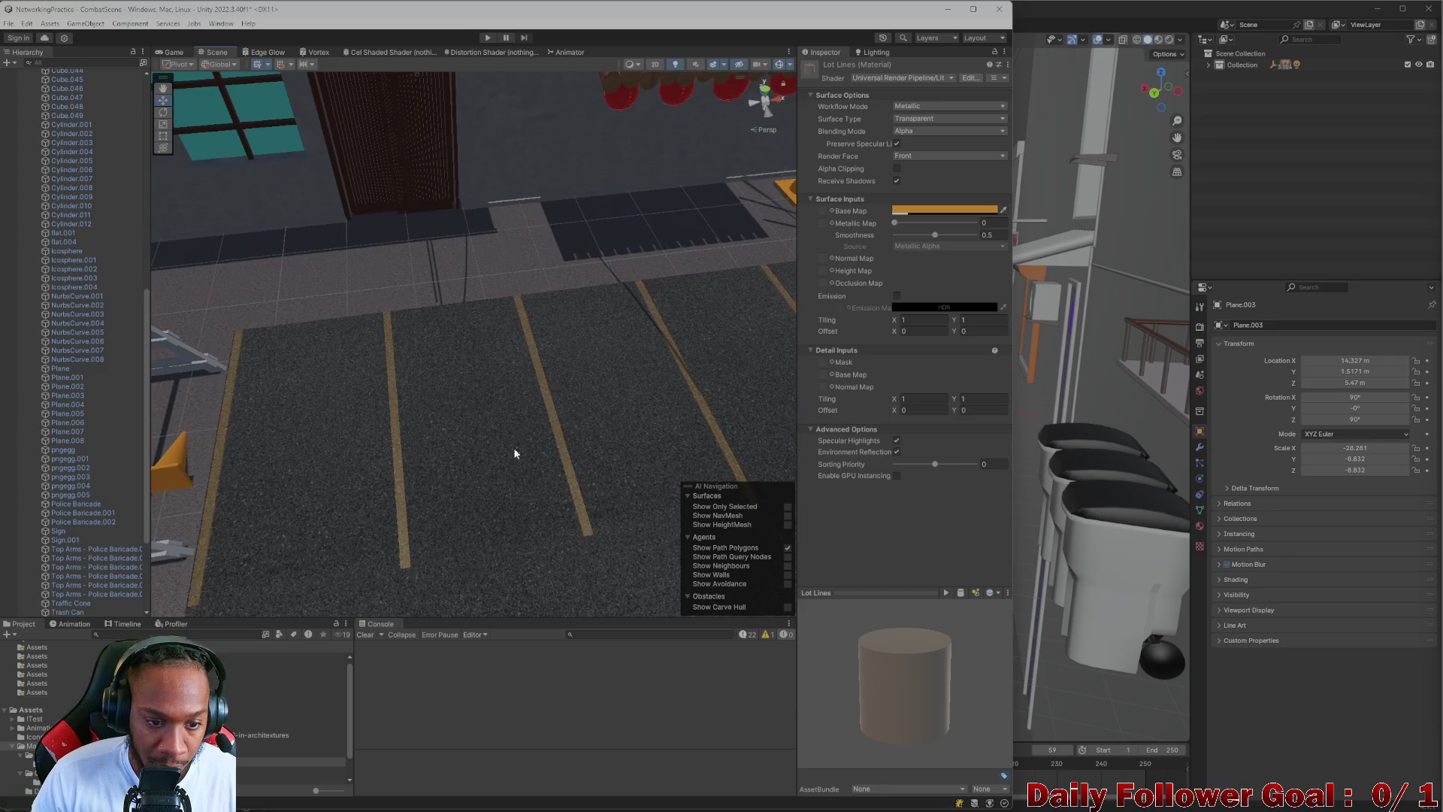
scroll(514, 453, "down", 10)
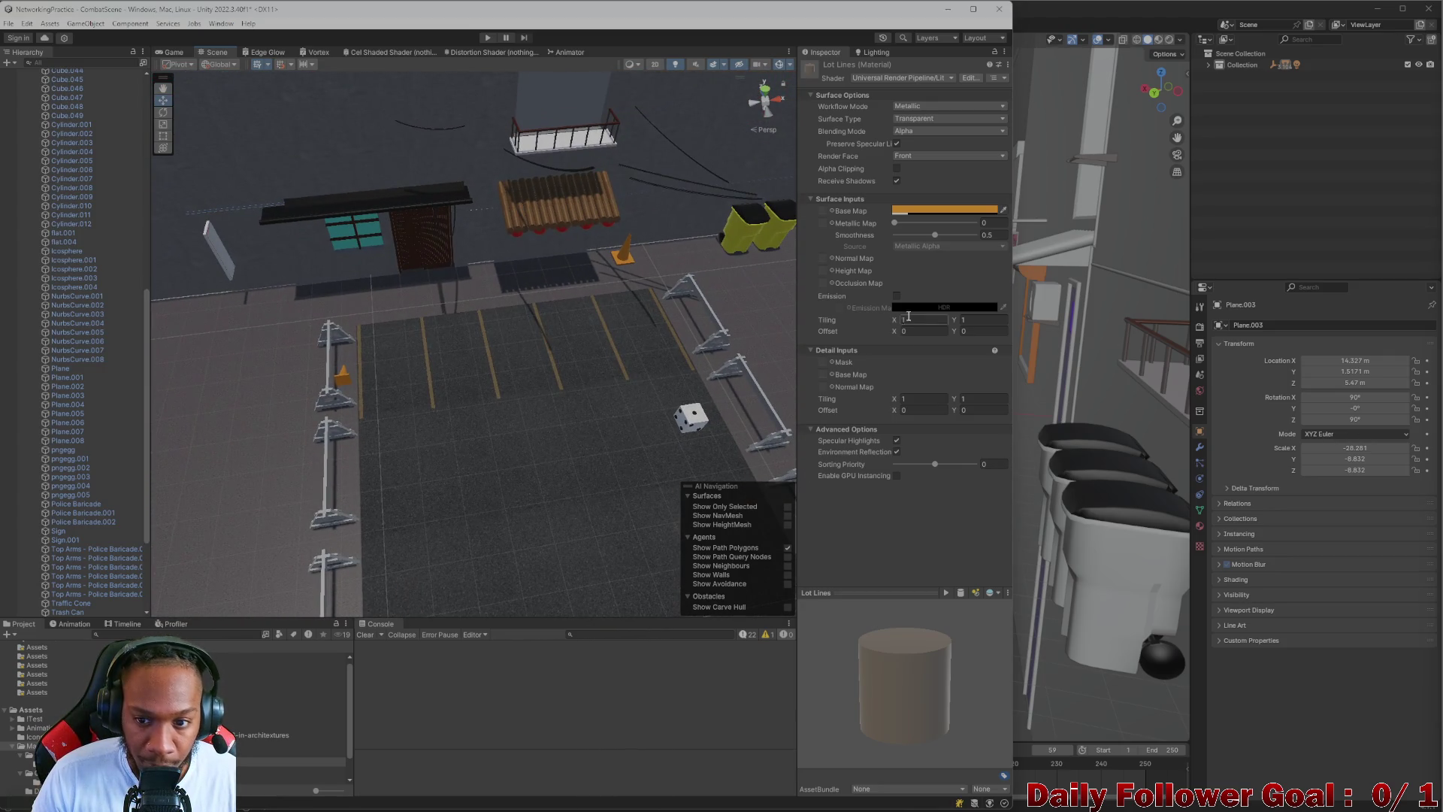
left_click(908, 211)
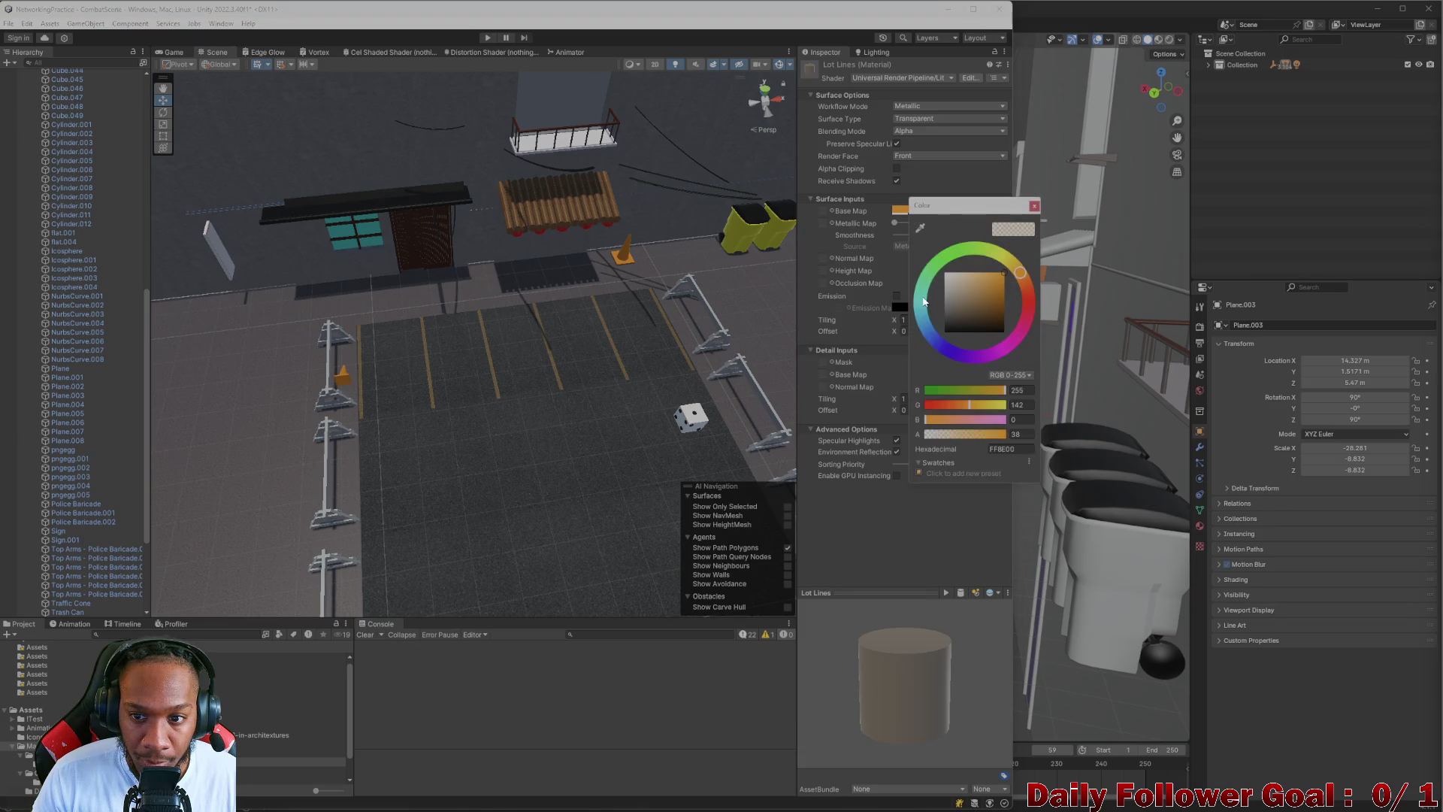
left_click_drag(946, 428, 952, 444)
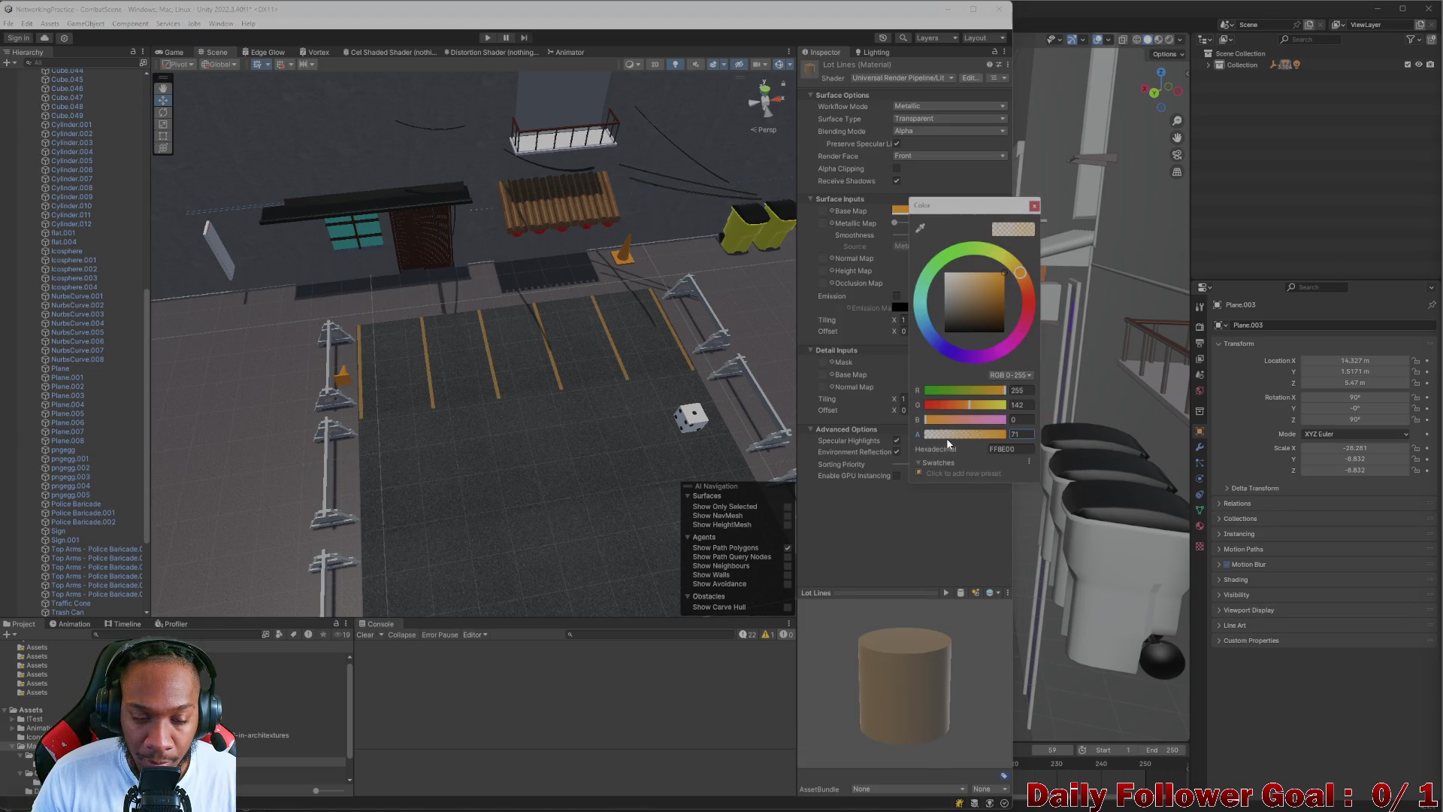
left_click_drag(527, 421, 412, 419)
left_click_drag(499, 406, 490, 402)
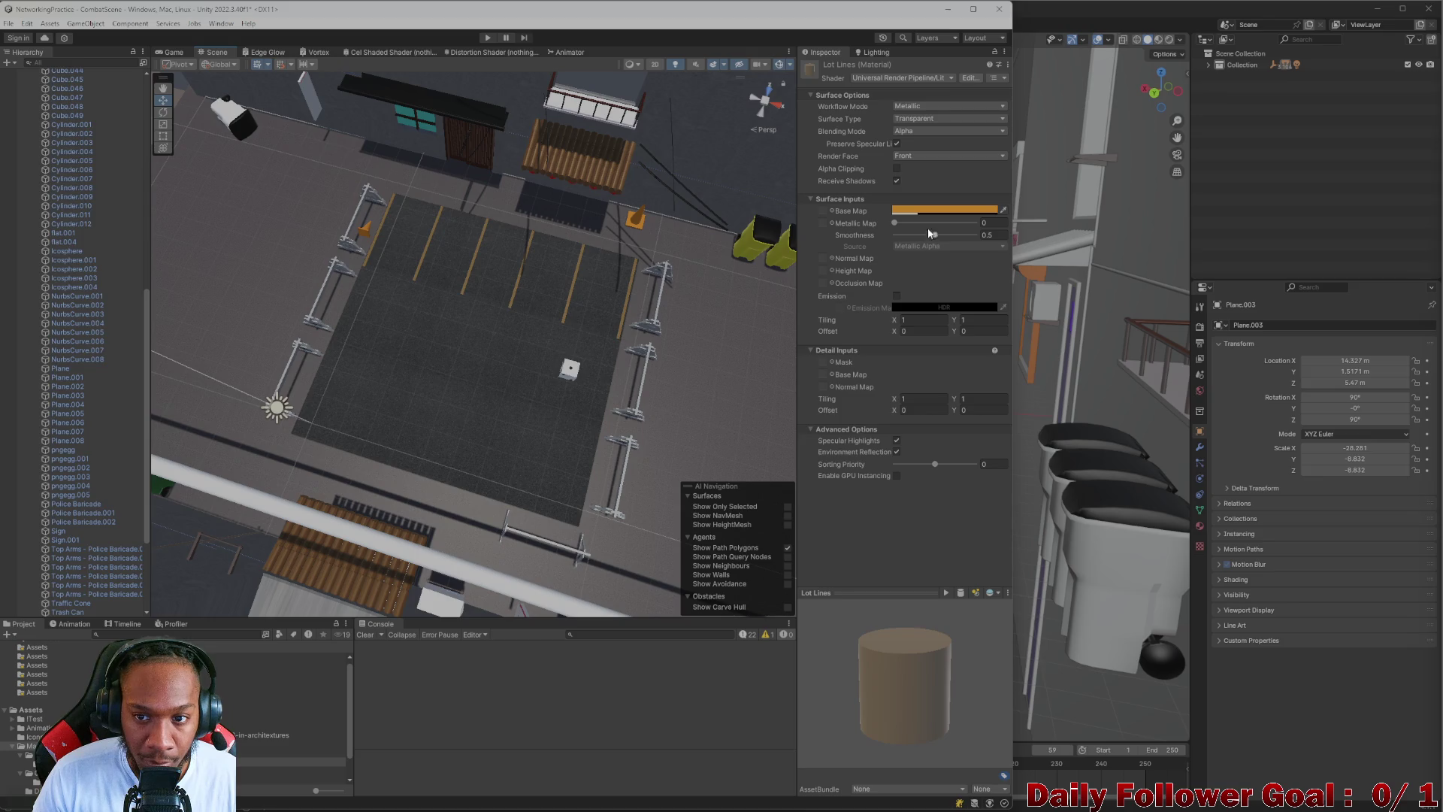
- Set the Lot Lines surface type back to Opaque and review the lot from new angles
left_click(949, 119)
left_click(932, 129)
mouse_move(440, 447)
left_mouse_down()
mouse_move(483, 305)
mouse_move(403, 476)
mouse_move(408, 433)
mouse_move(444, 503)
mouse_move(418, 488)
mouse_move(412, 556)
mouse_move(490, 530)
mouse_move(428, 429)
mouse_move(557, 441)
left_mouse_up()
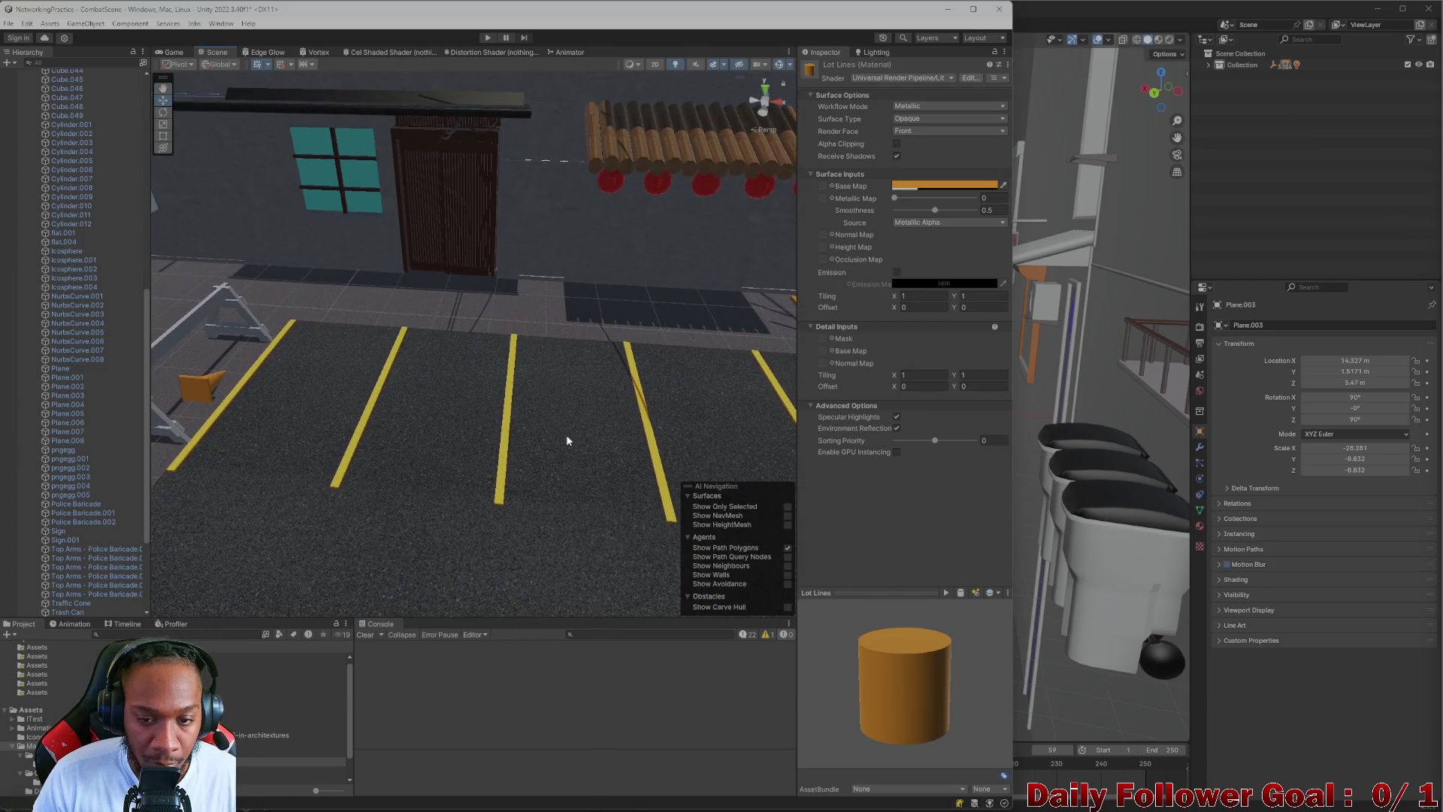
left_click(906, 185)
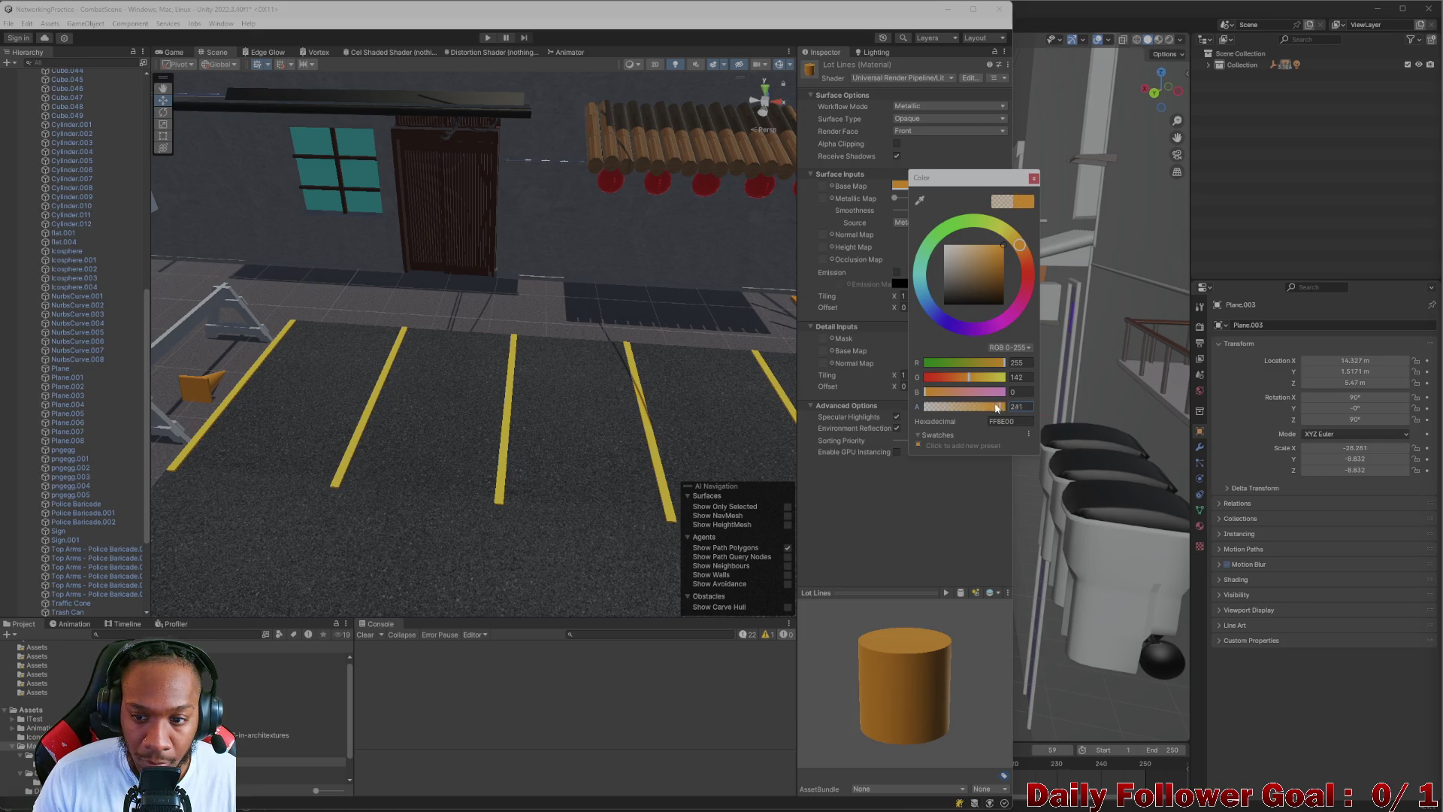
left_click(549, 513)
scroll(549, 513, "down", 3)
mouse_move(549, 513)
left_mouse_down()
mouse_move(607, 390)
mouse_move(568, 382)
mouse_move(727, 389)
mouse_move(363, 336)
mouse_move(398, 402)
left_mouse_up()
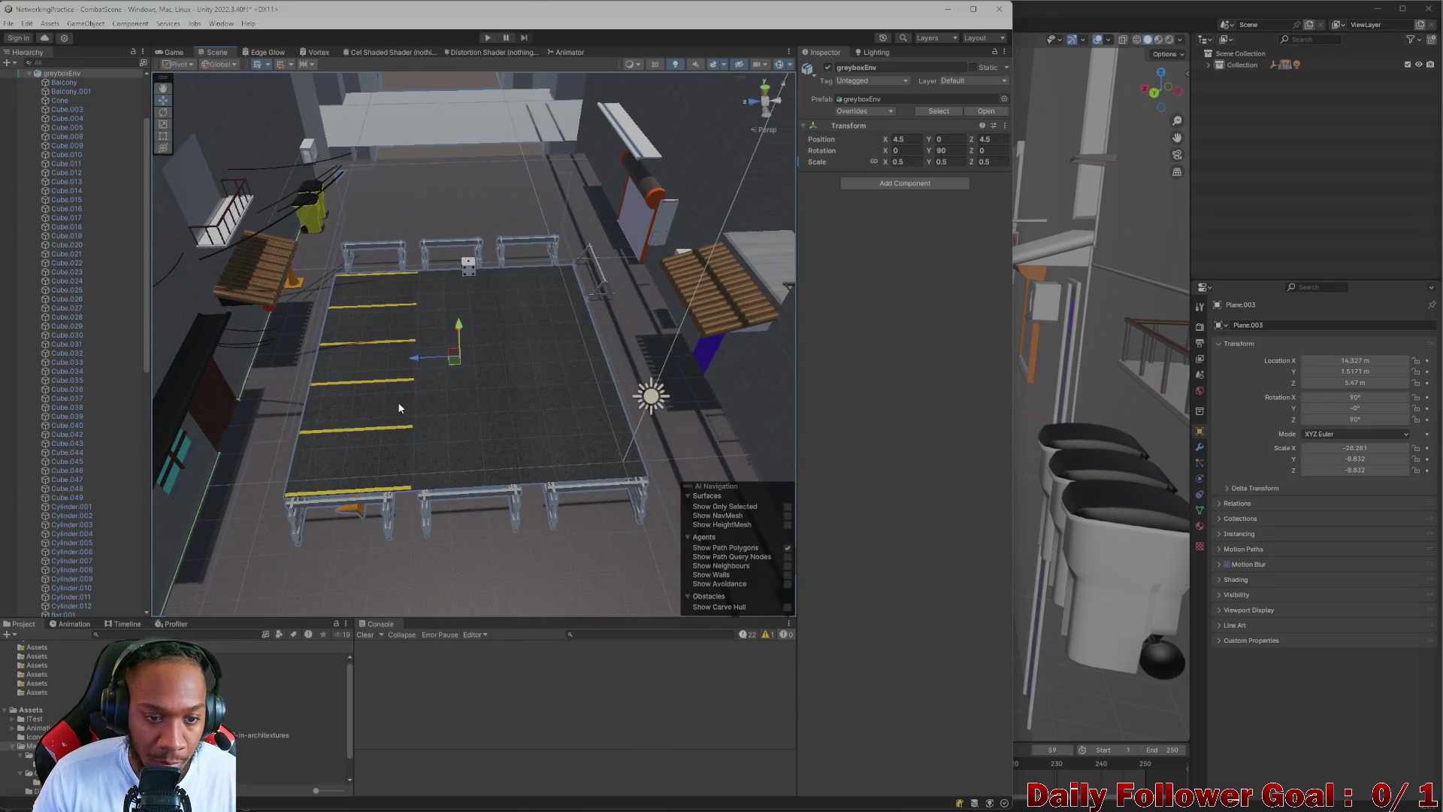
left_click(471, 398)
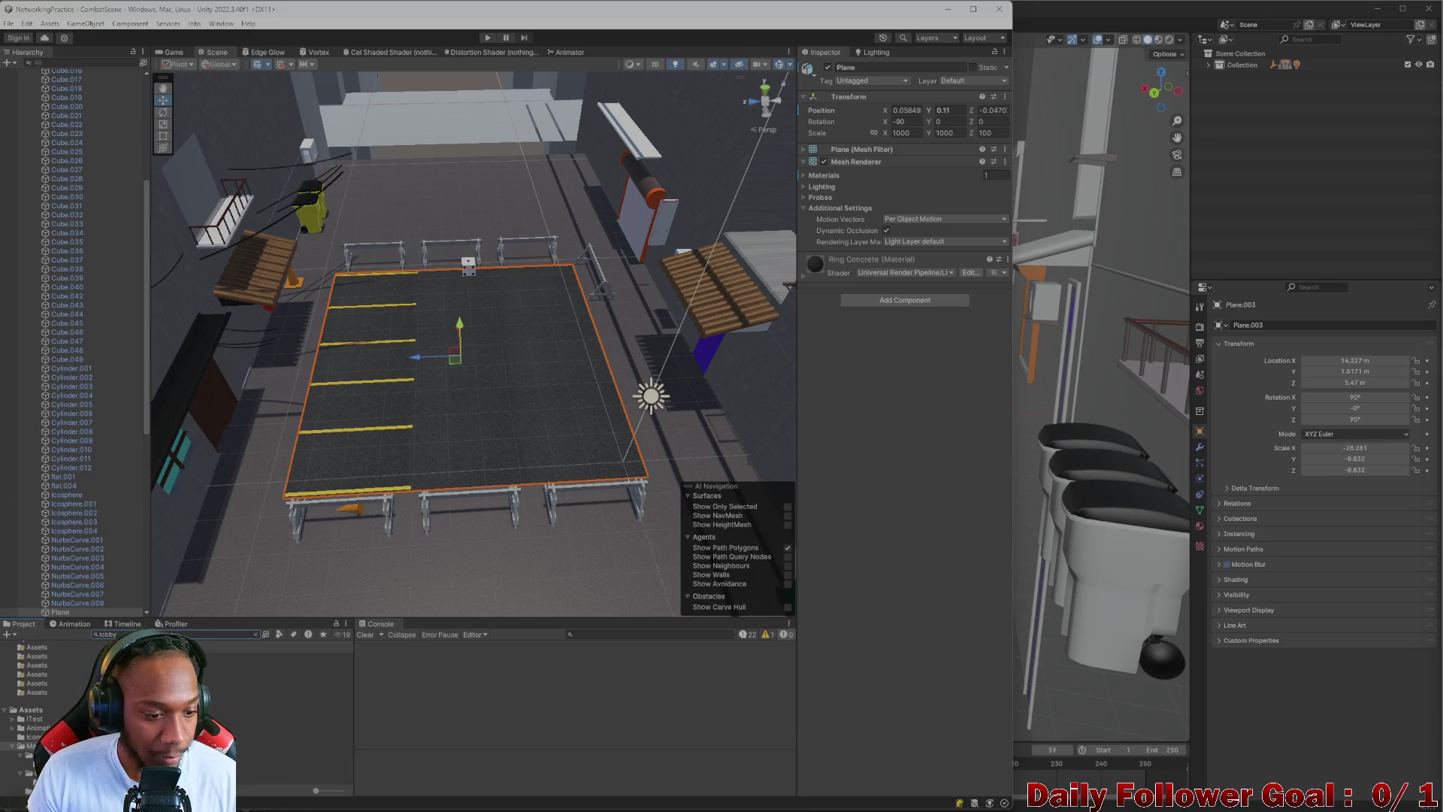
- Select the Lobby scene asset in the Project panel
left_click(248, 666)
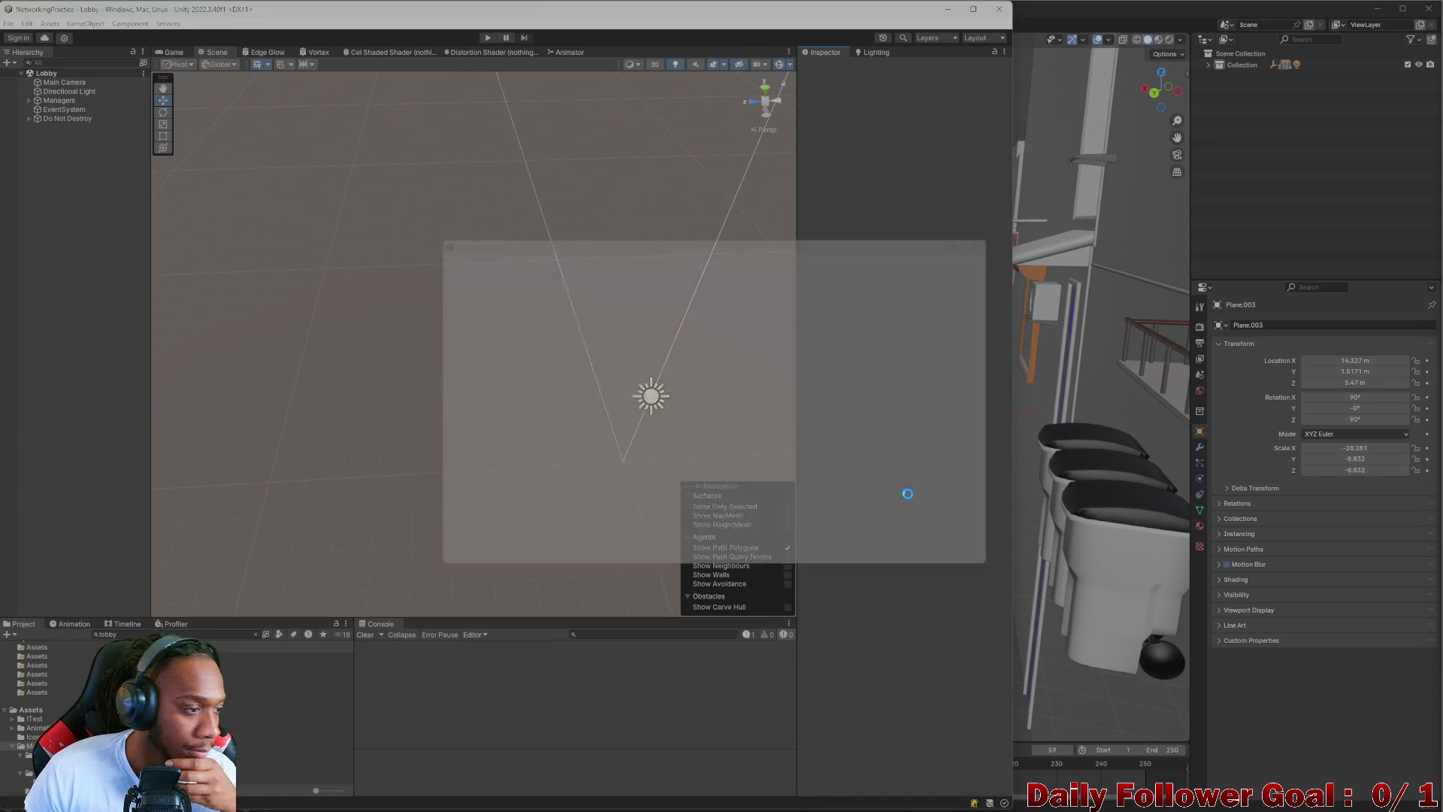
- Enter play mode and connect both players to the lobby, giving the second a username
left_click(881, 447)
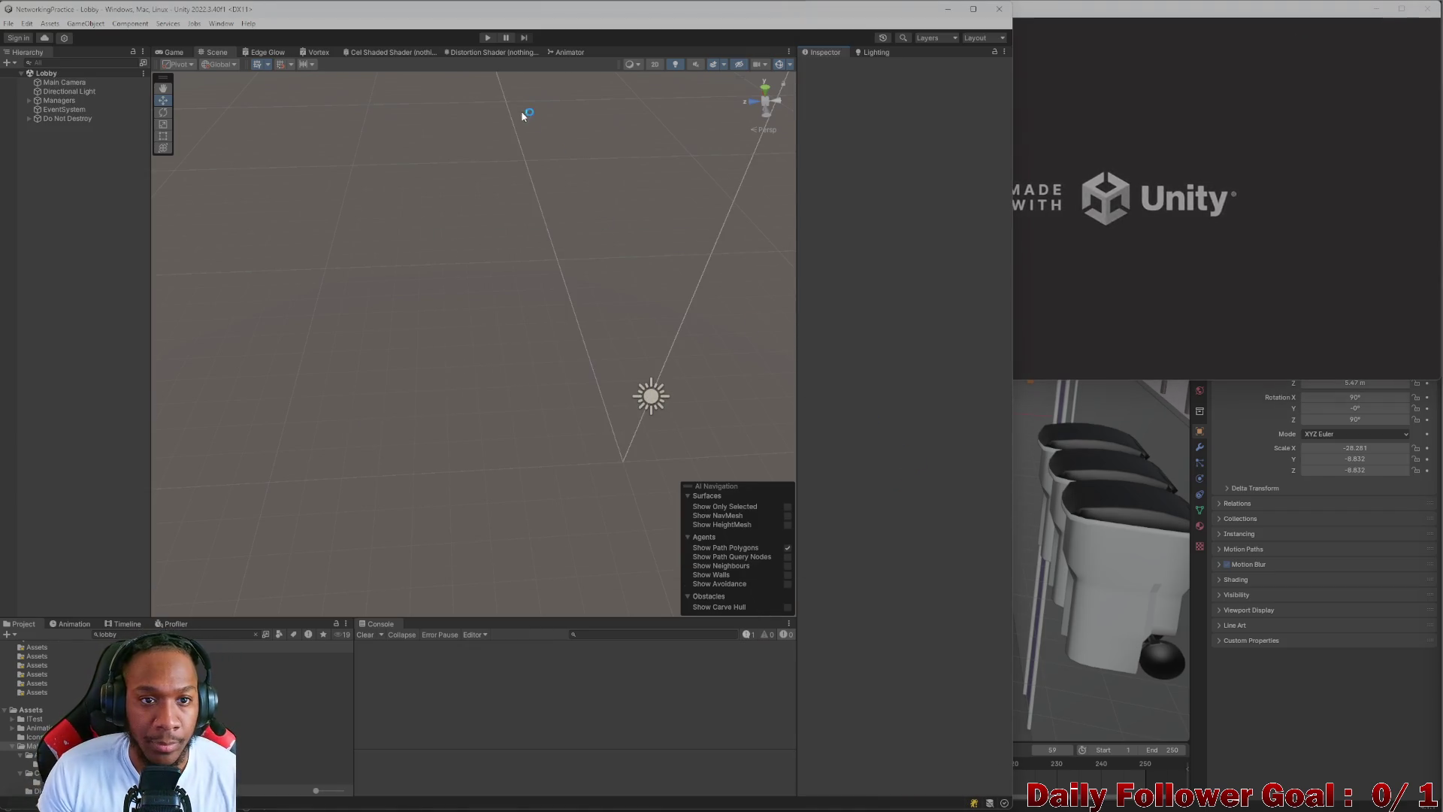
left_click(487, 37)
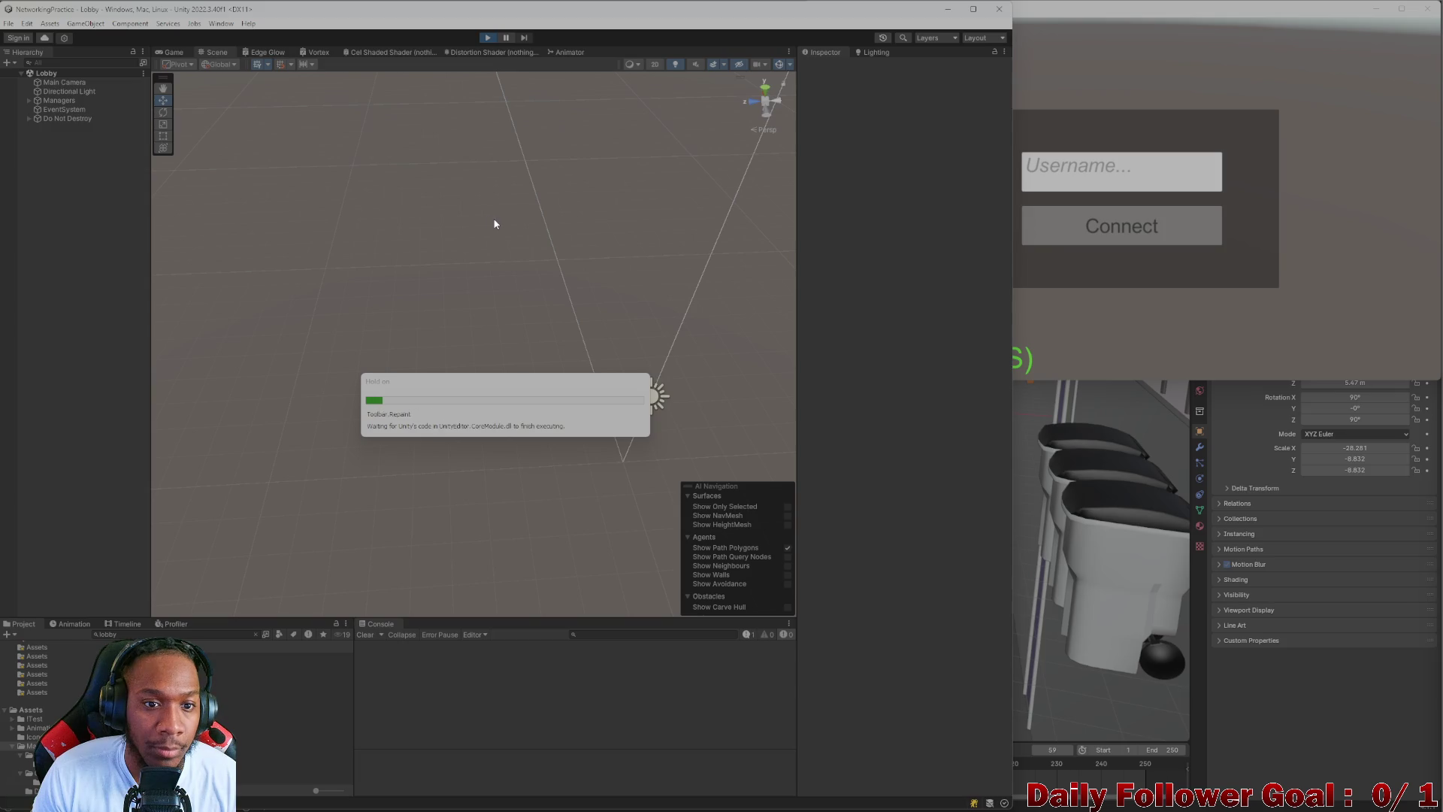
left_click(502, 370)
left_click(1120, 169)
type("ZKDI")
left_click(1121, 225)
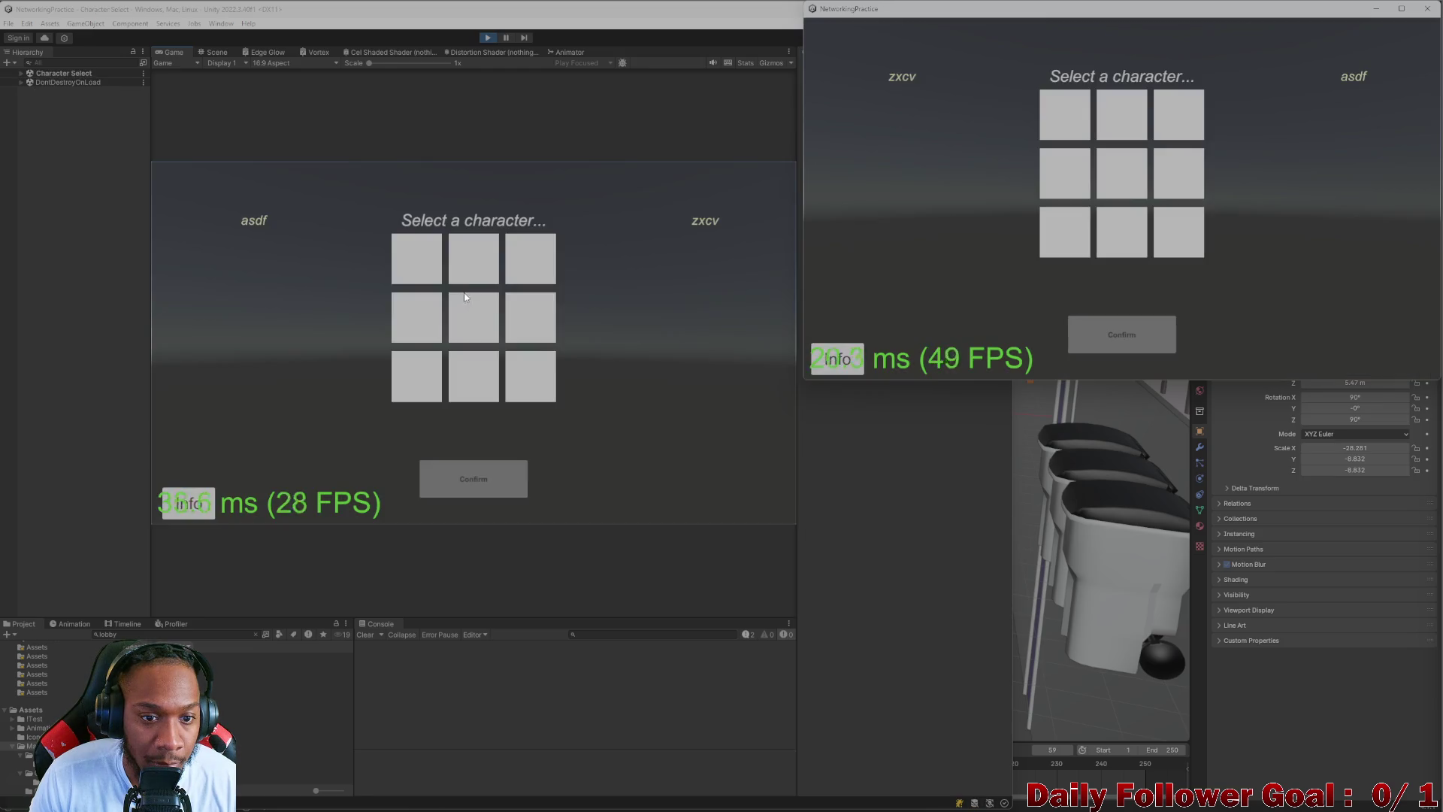
- Confirm The Speedster for the first player and The Brawn for the second
left_click(424, 259)
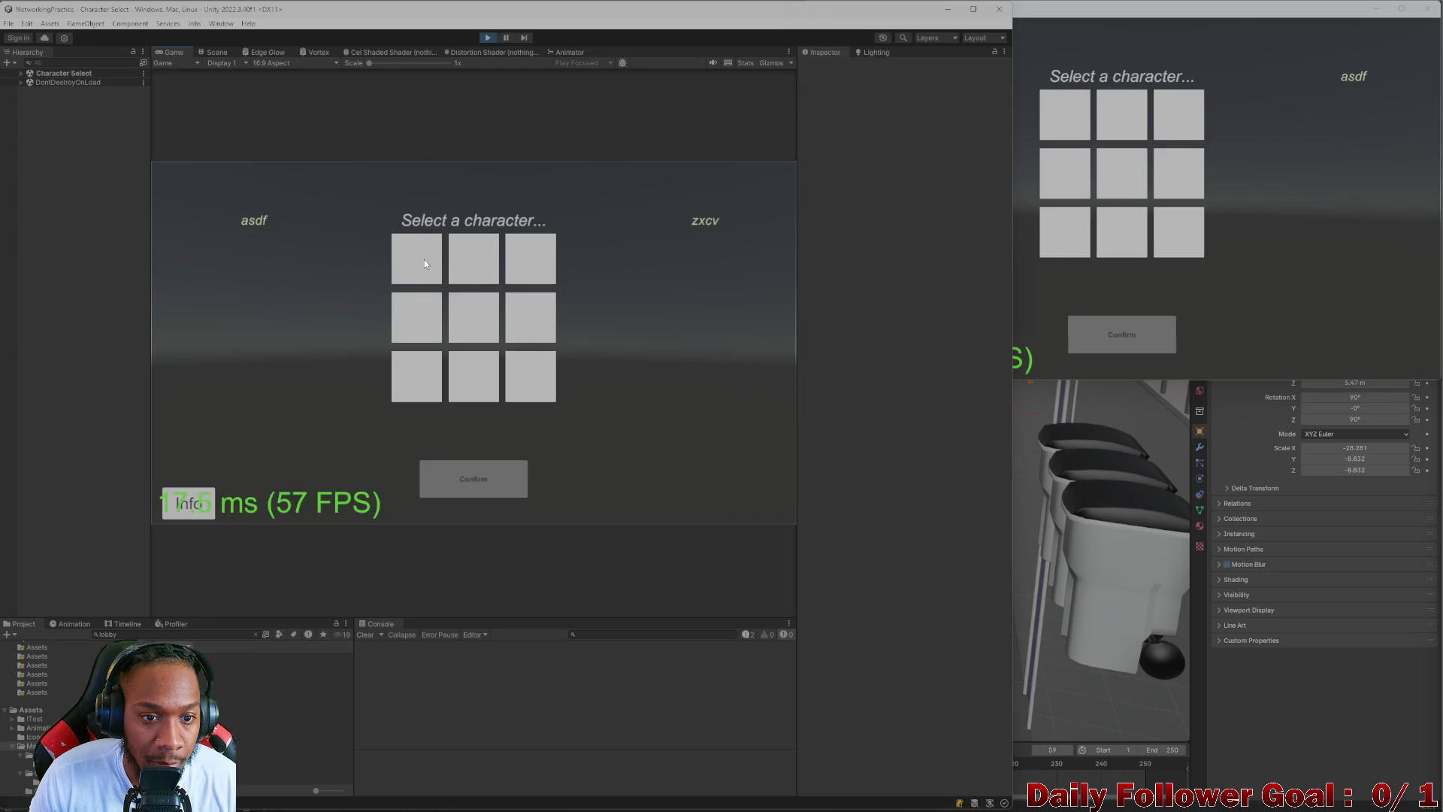
left_click(470, 486)
left_click(1121, 114)
left_click(1106, 331)
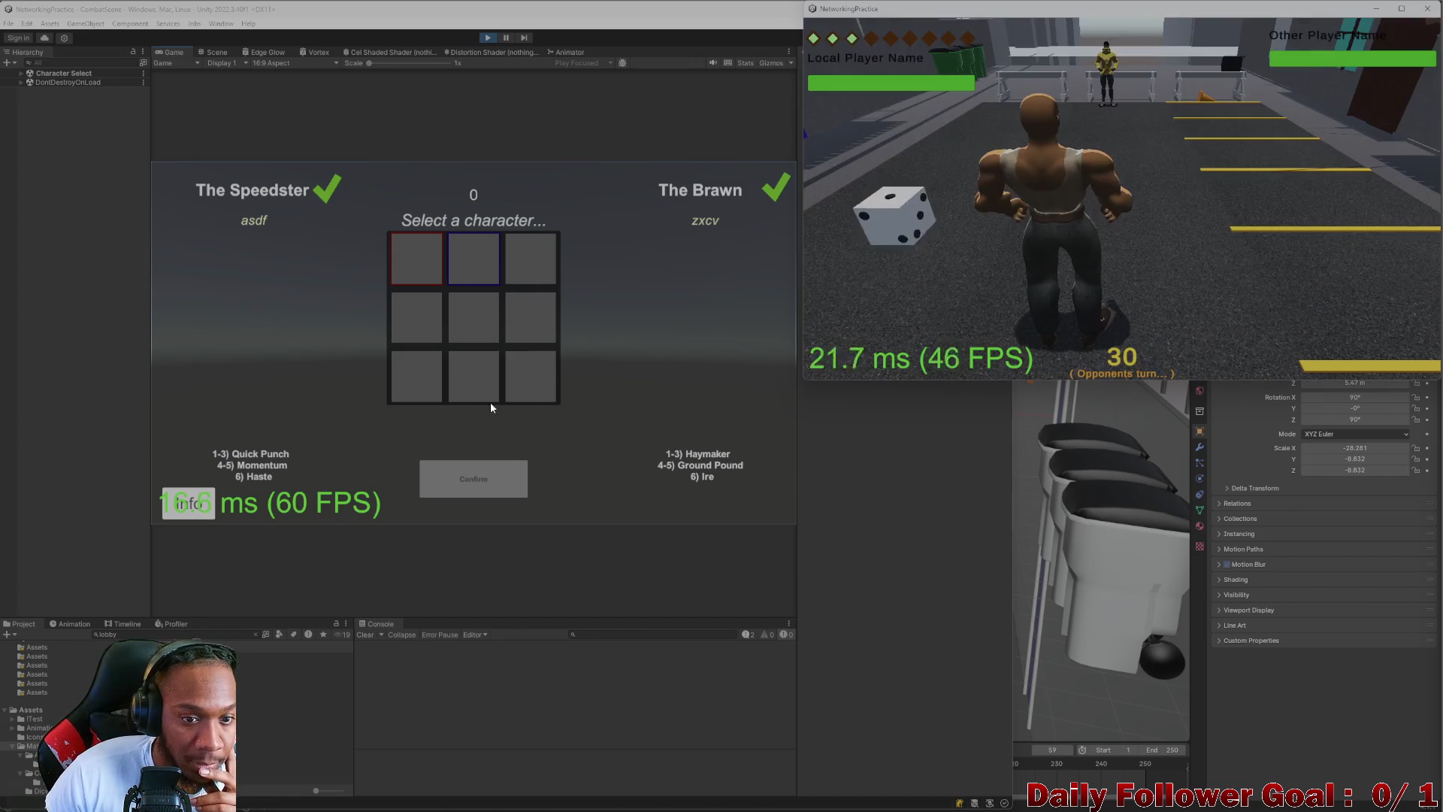
left_click(253, 364)
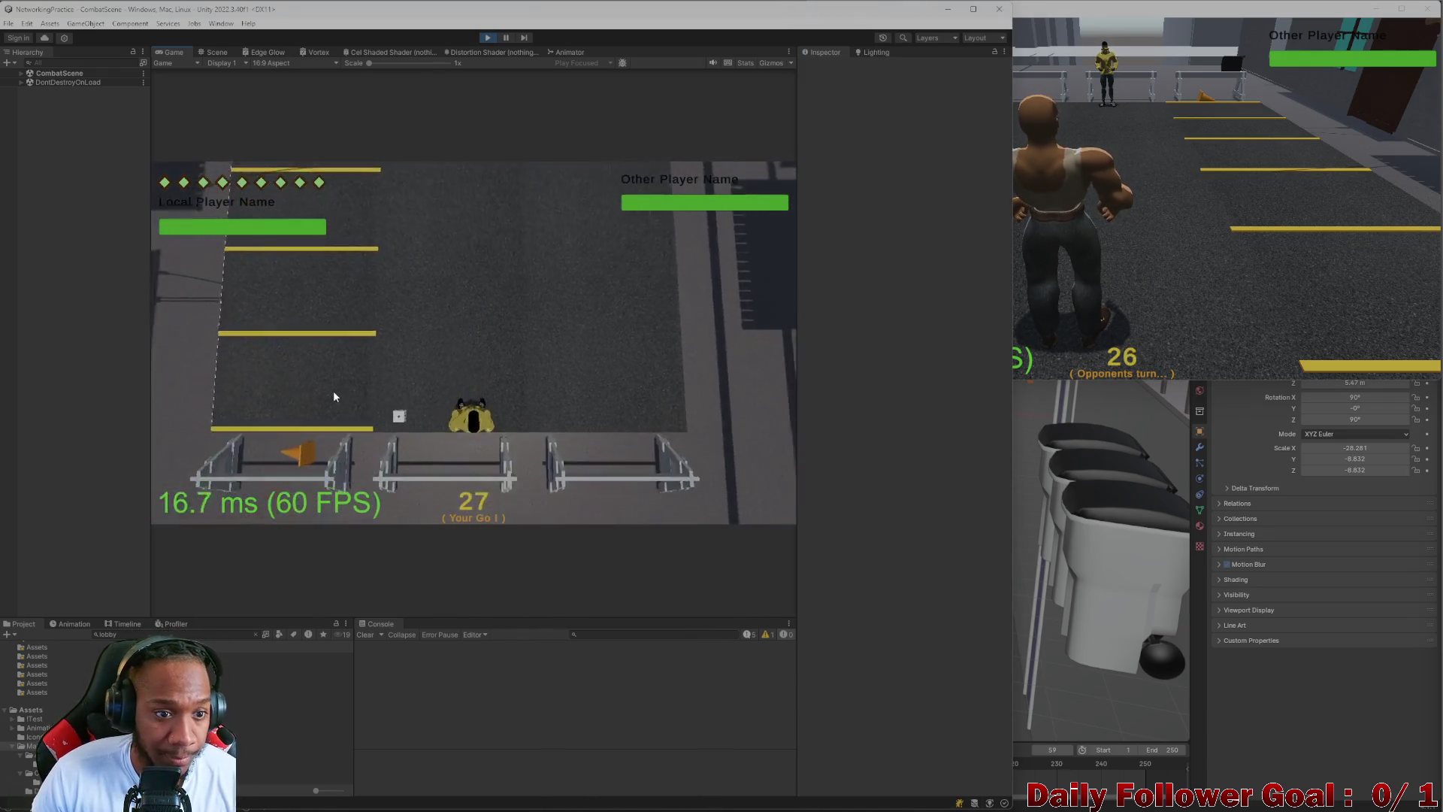
- Move the first character one tile right and end the first player's turn
left_click(319, 405)
key("Right")
key("Right")
key("Right")
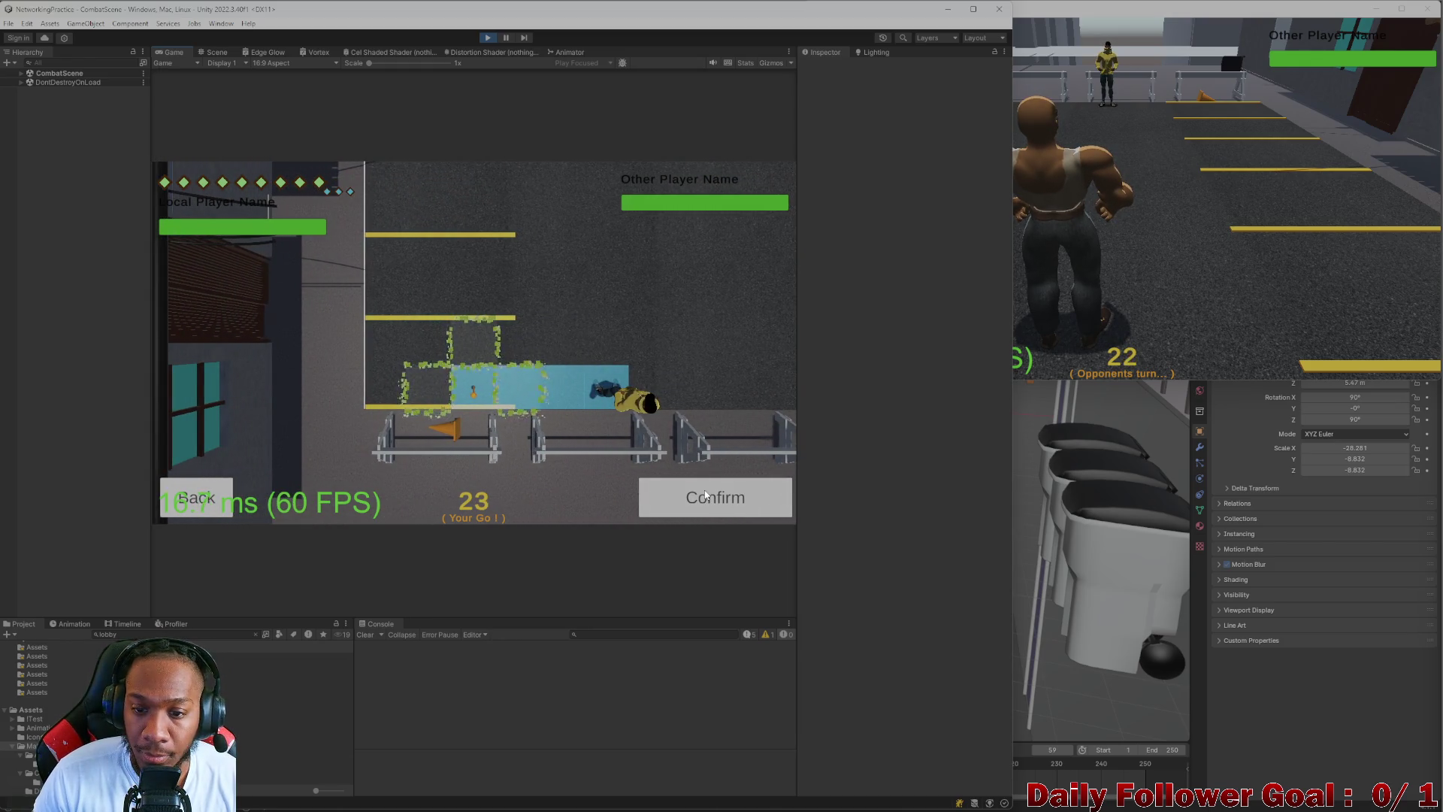
left_click(740, 514)
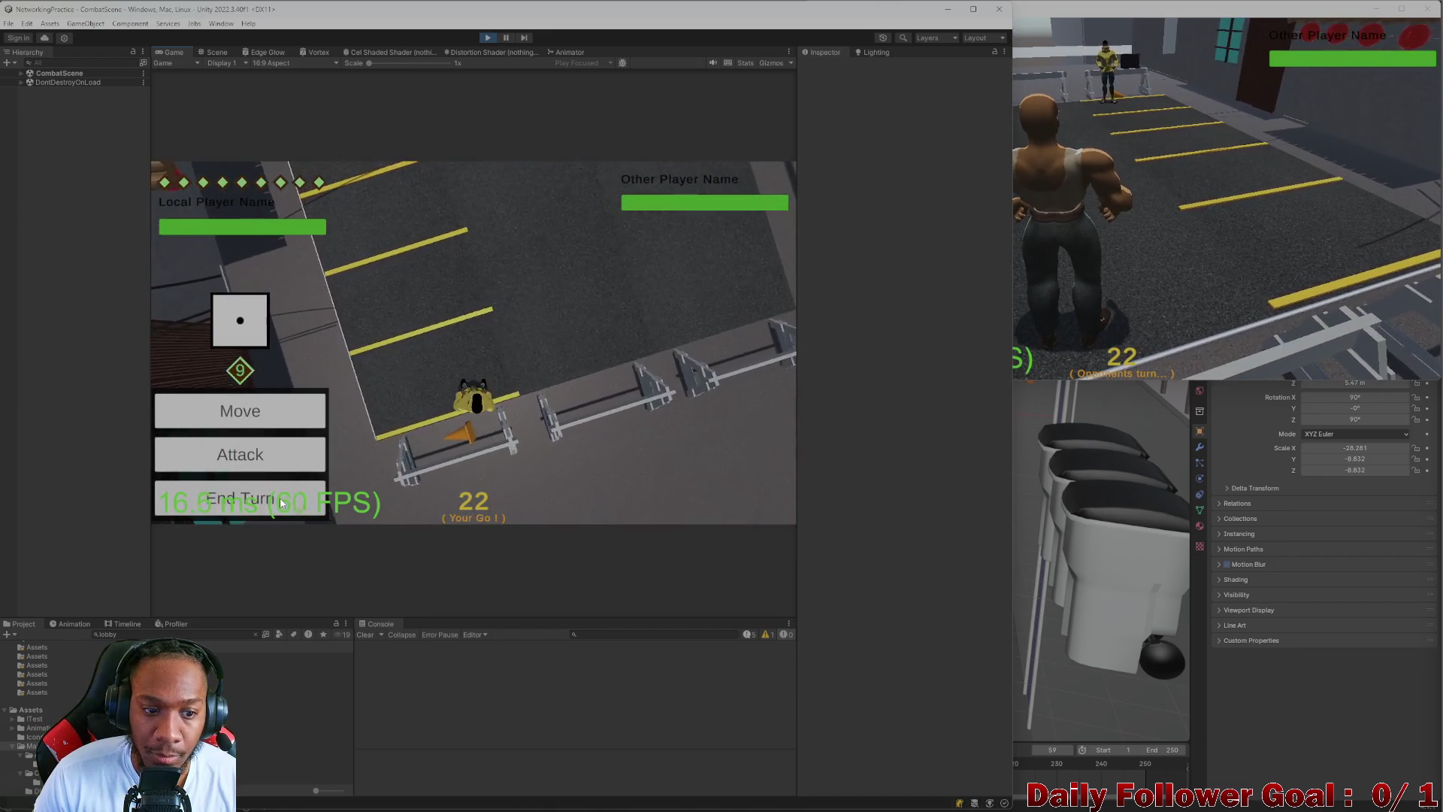
left_click(279, 497)
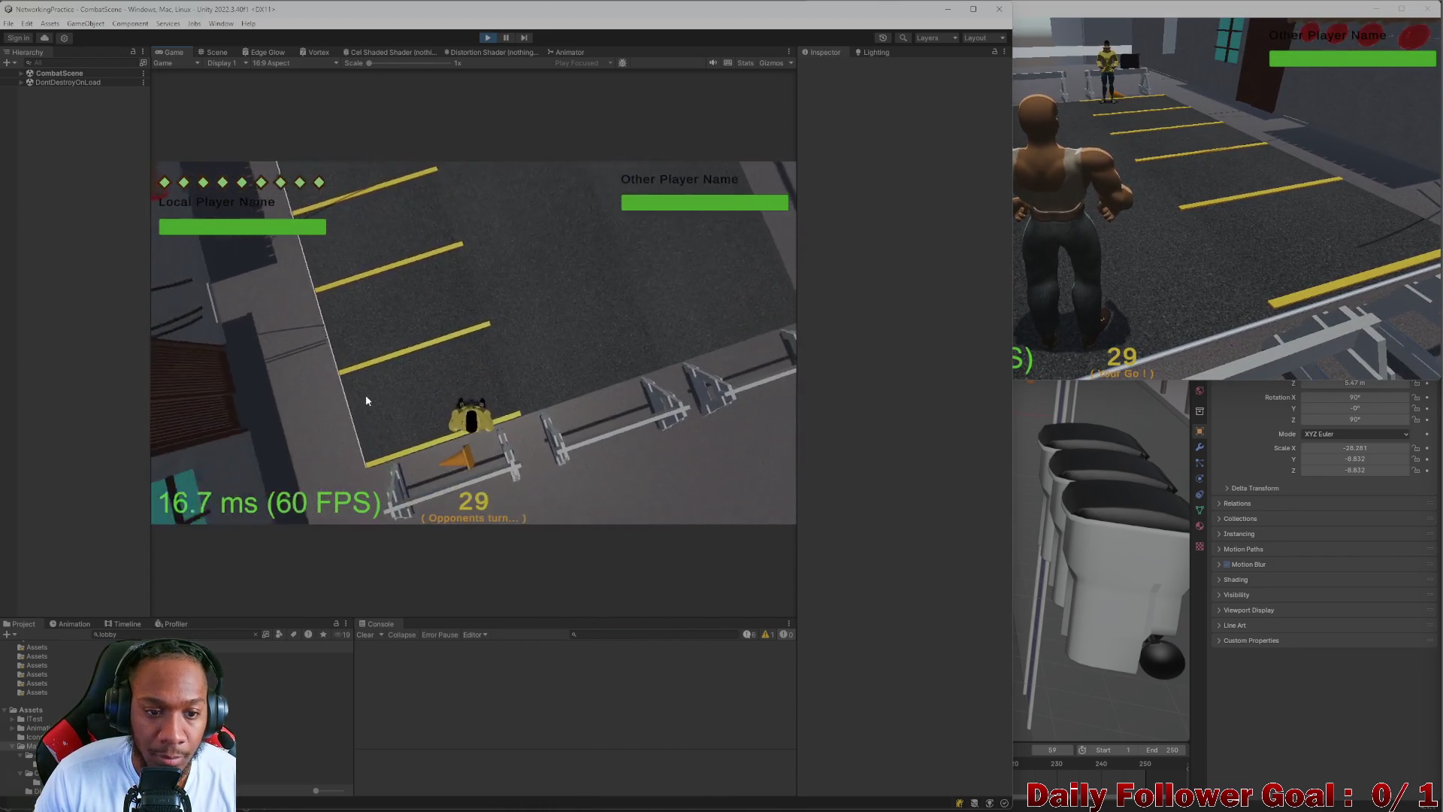
- Move the second character in the build window, end its turn, then end yellow's turn
left_click(1144, 281)
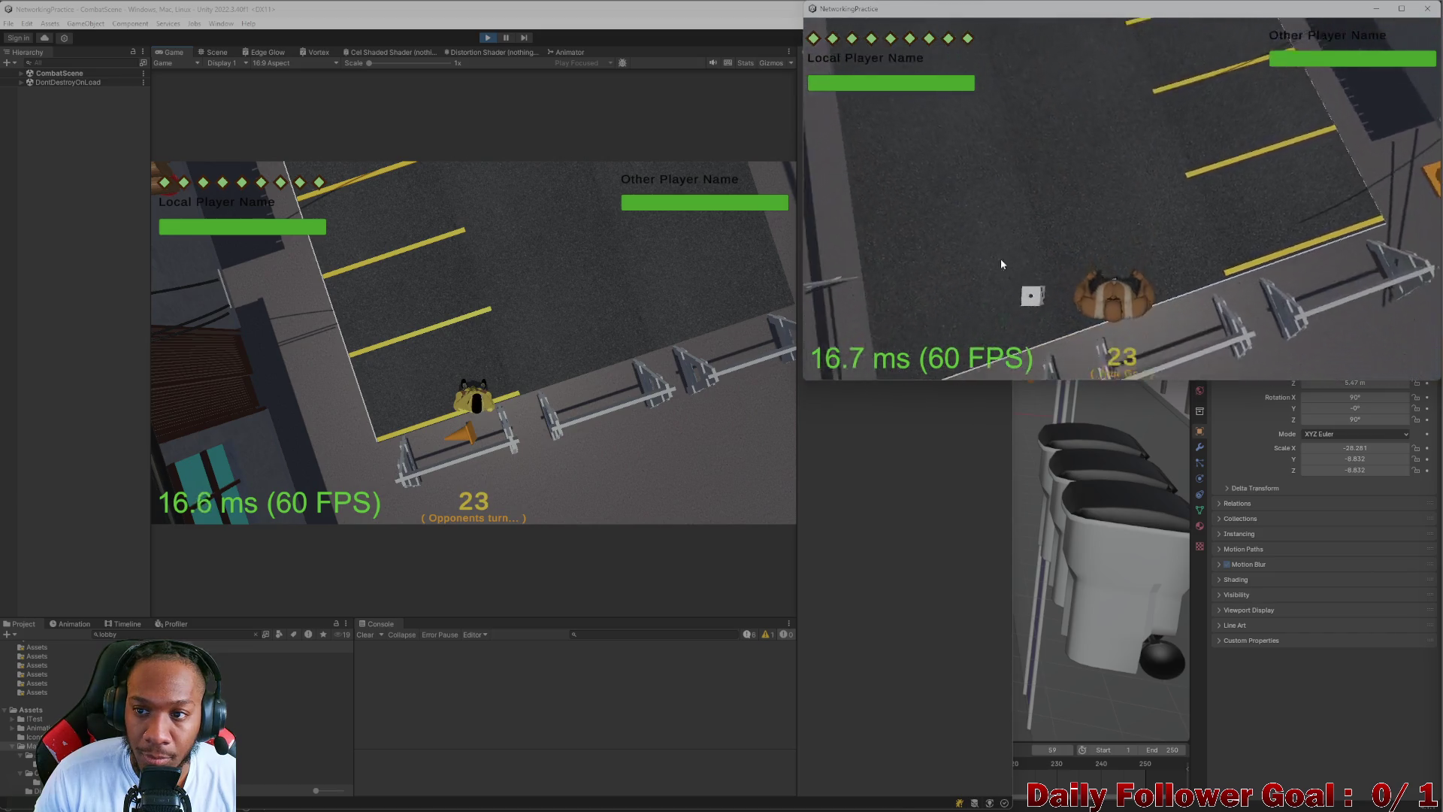
left_click(894, 264)
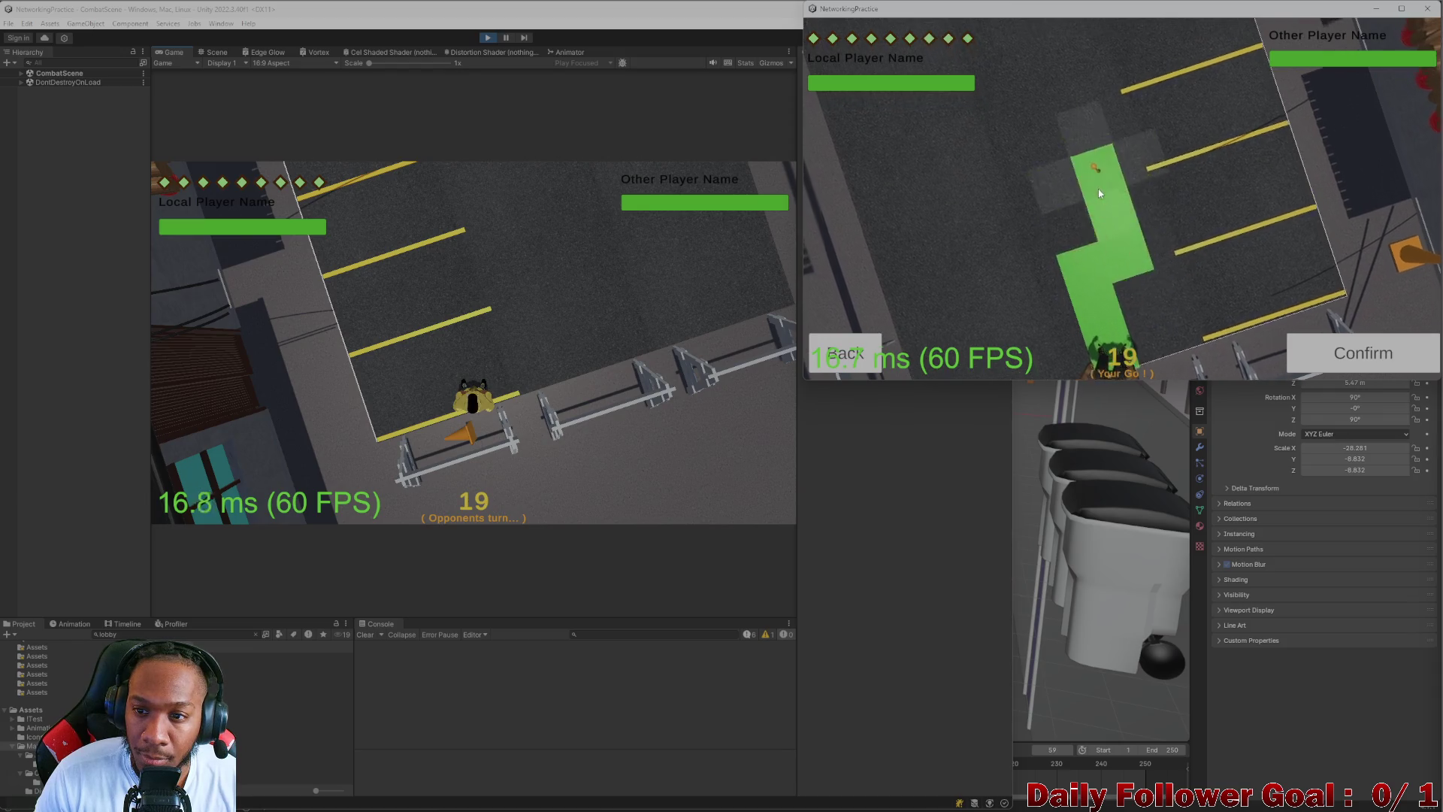
left_click(1098, 193)
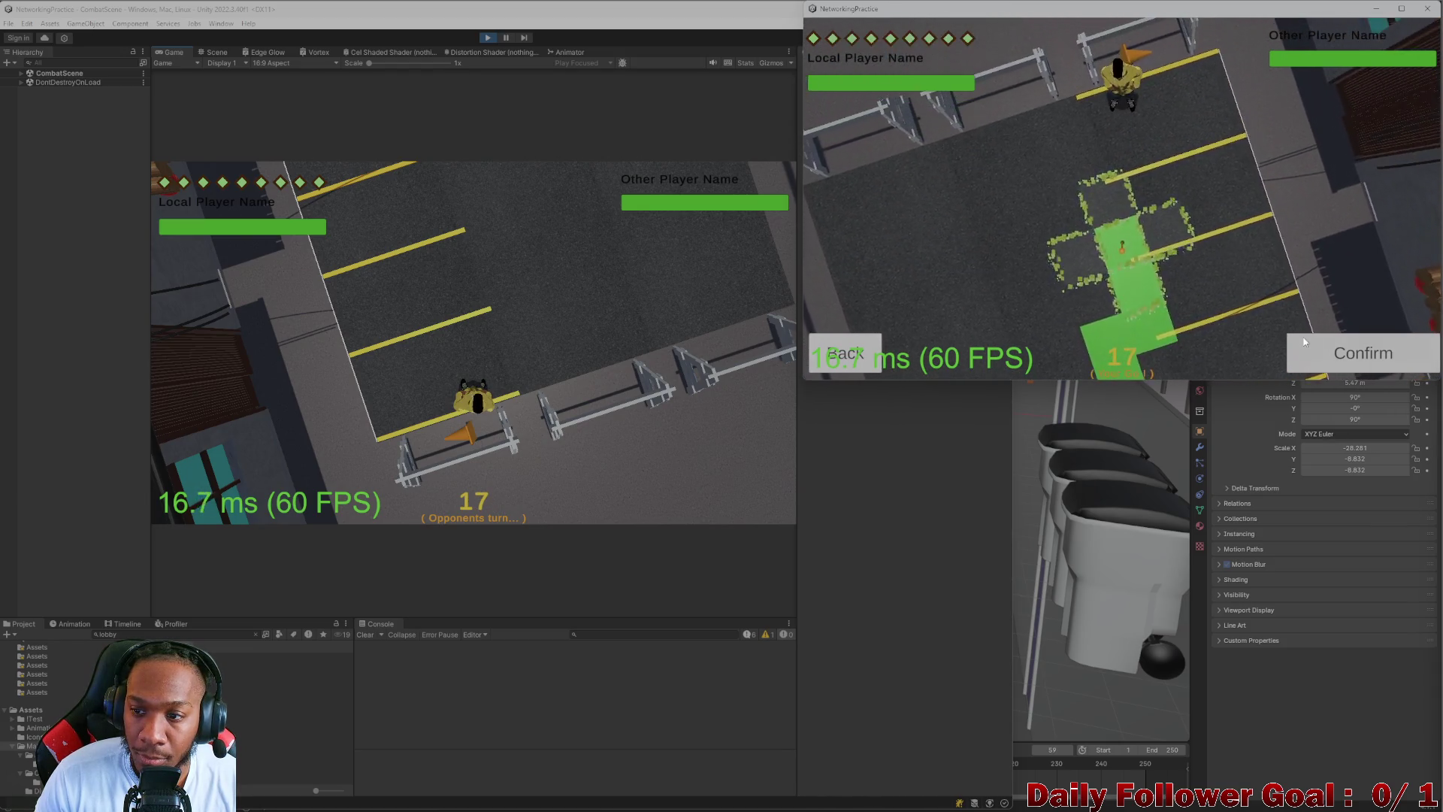
left_click(1300, 340)
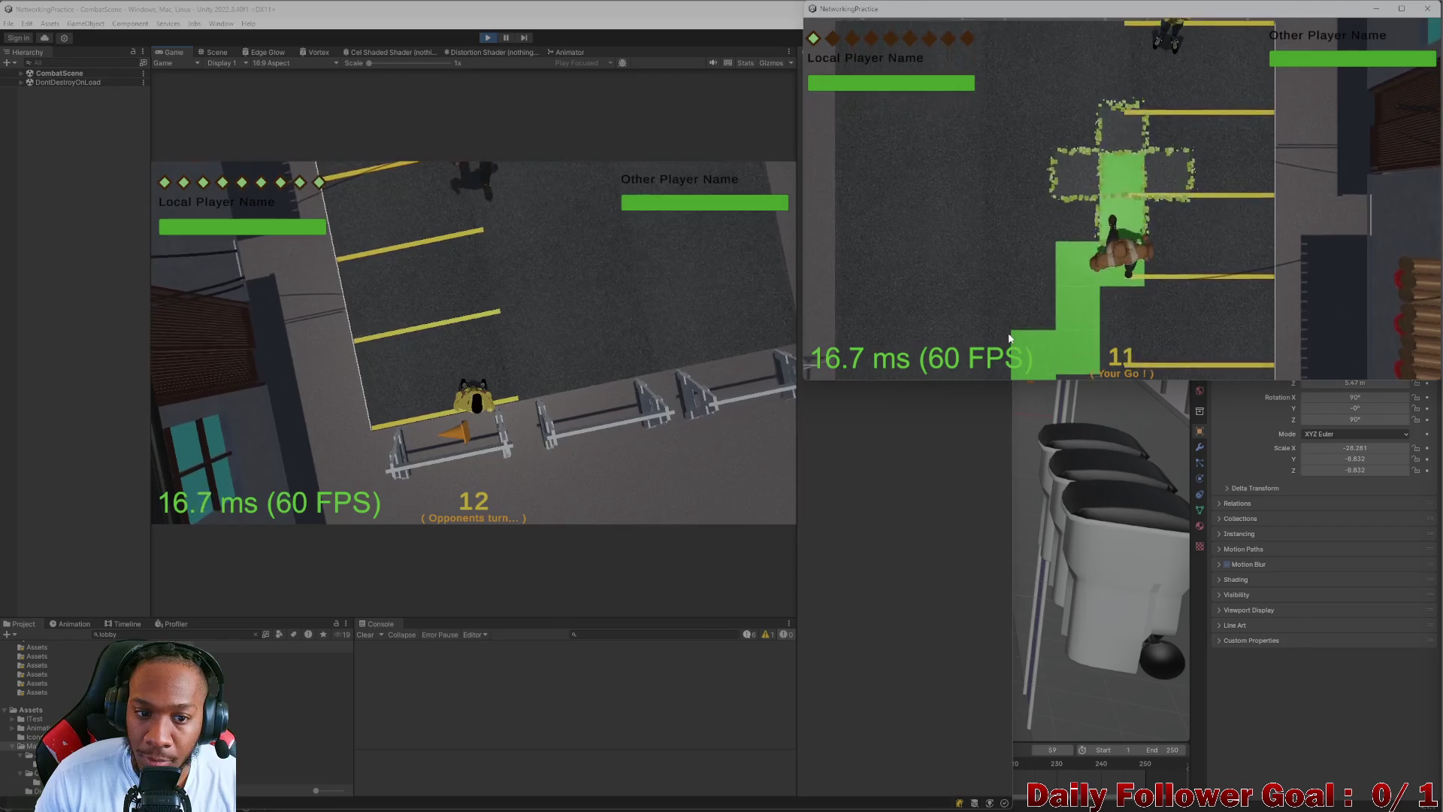
left_click(894, 355)
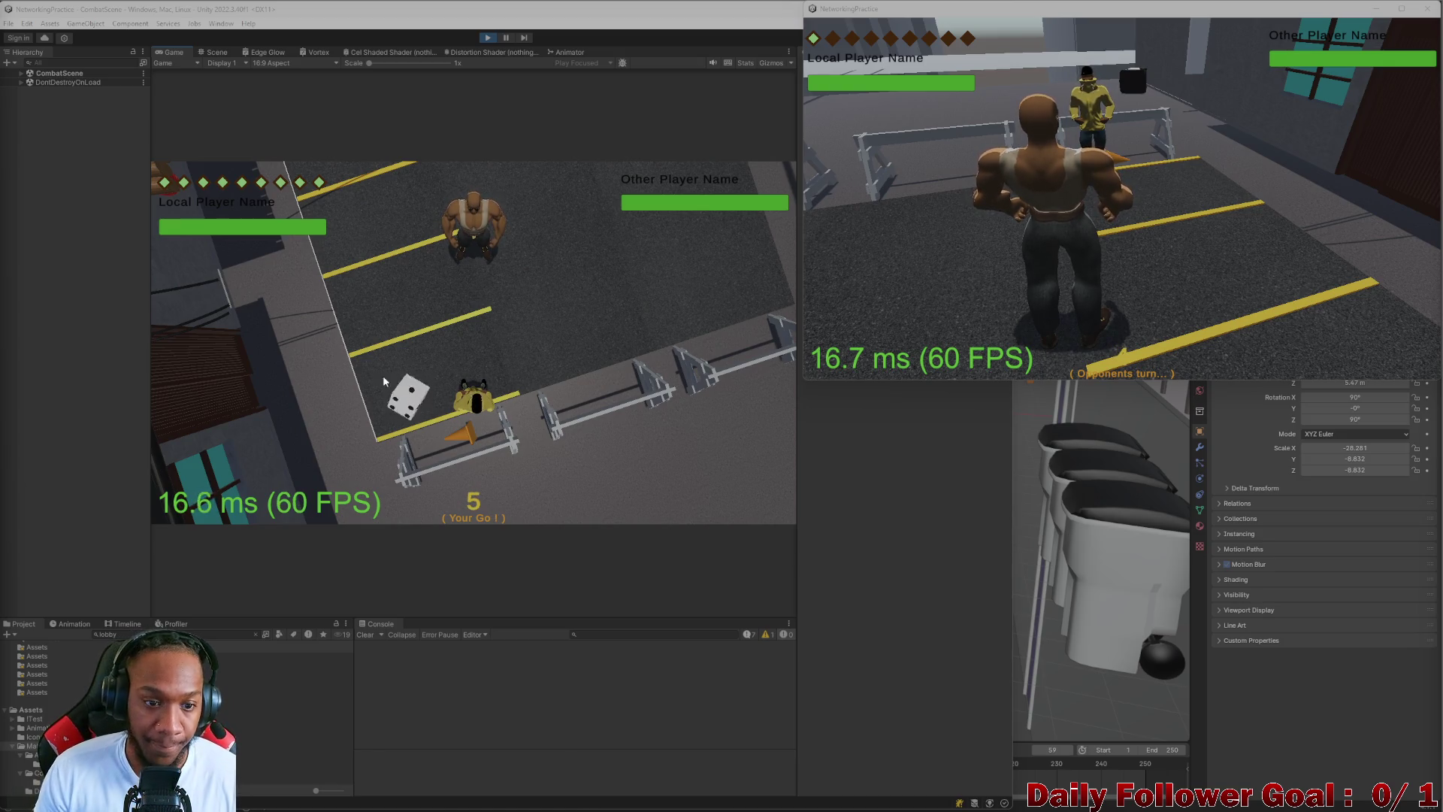
left_click(426, 398)
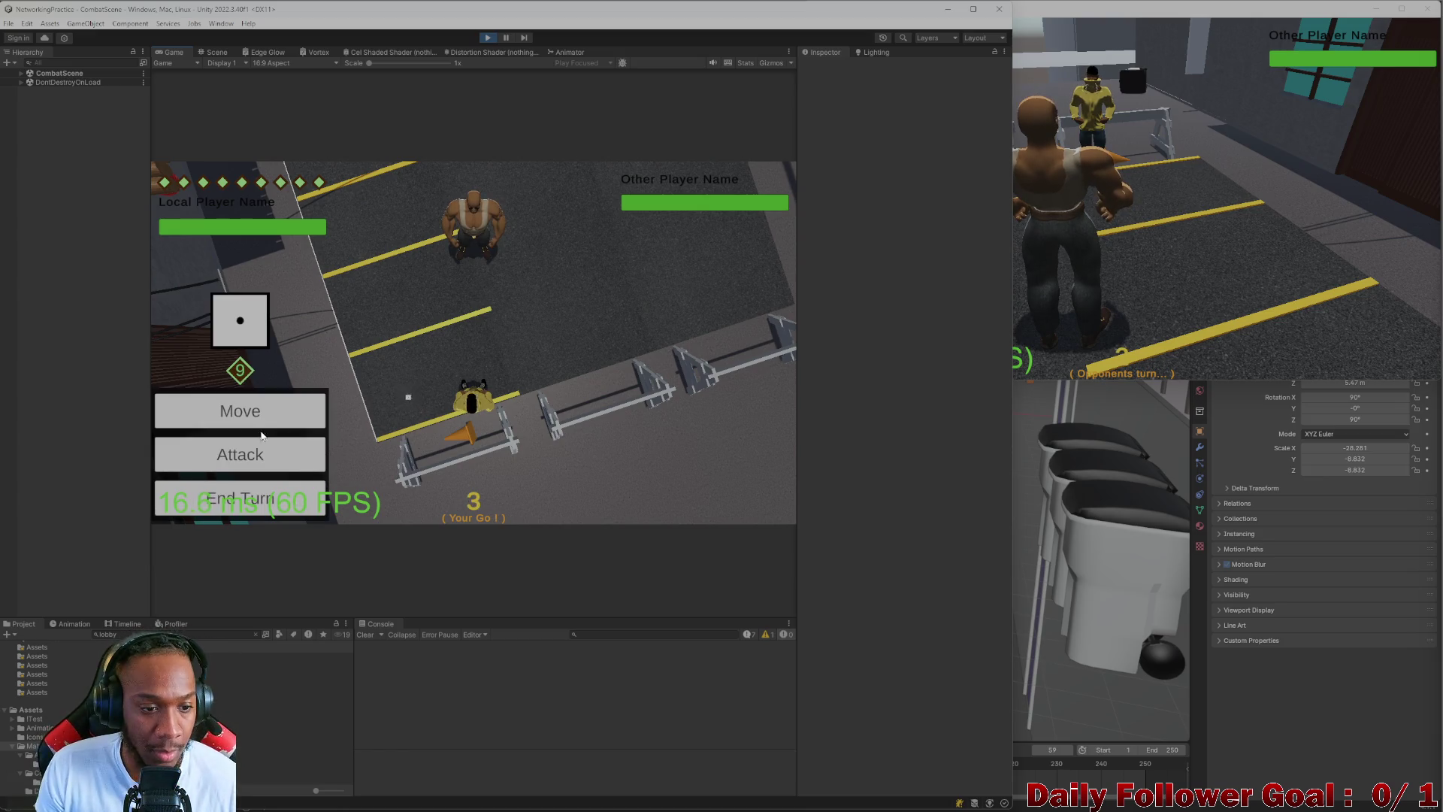
left_click(268, 500)
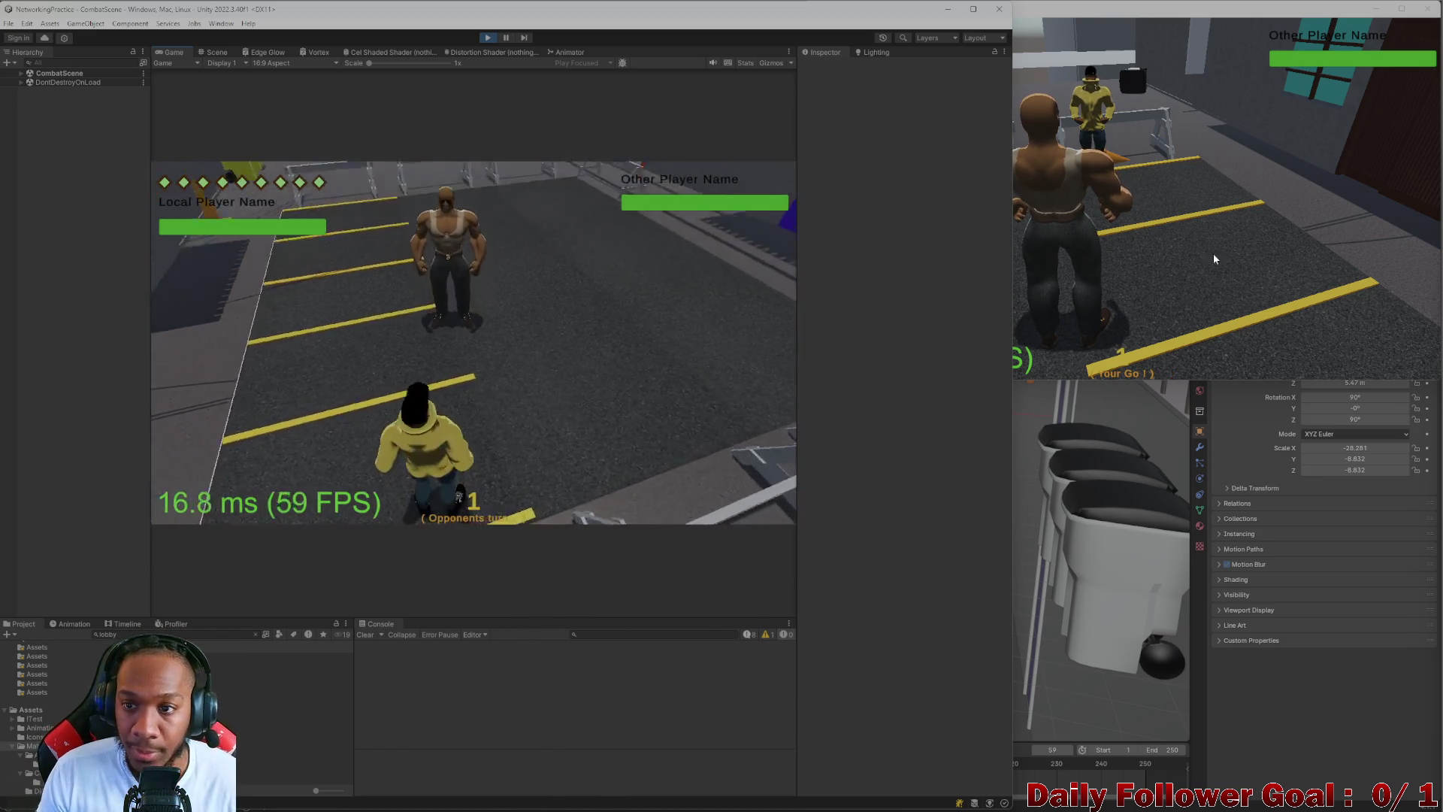
- End the yellow player's turn, then roll the die and pass the turn again
left_click(1221, 242)
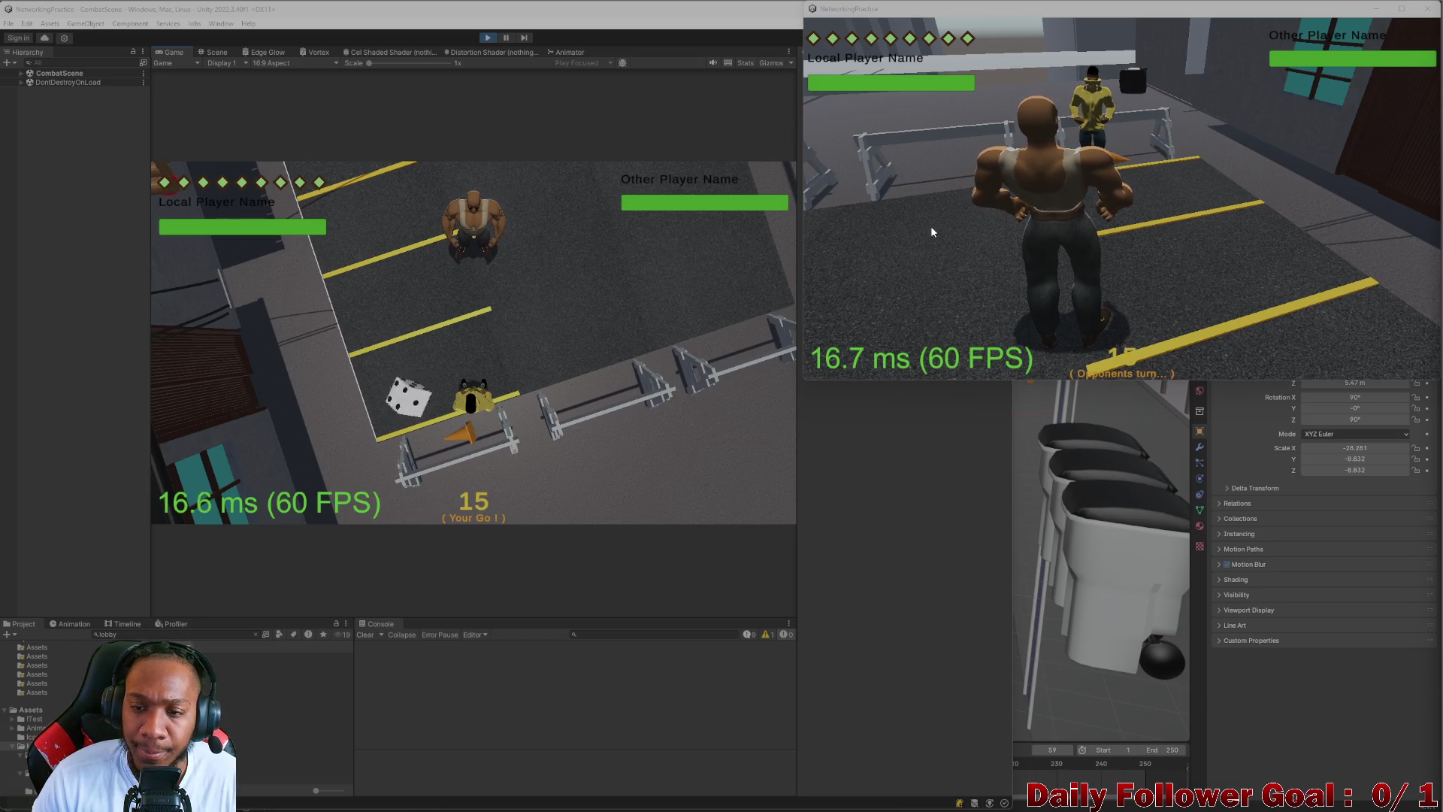
left_click(396, 400)
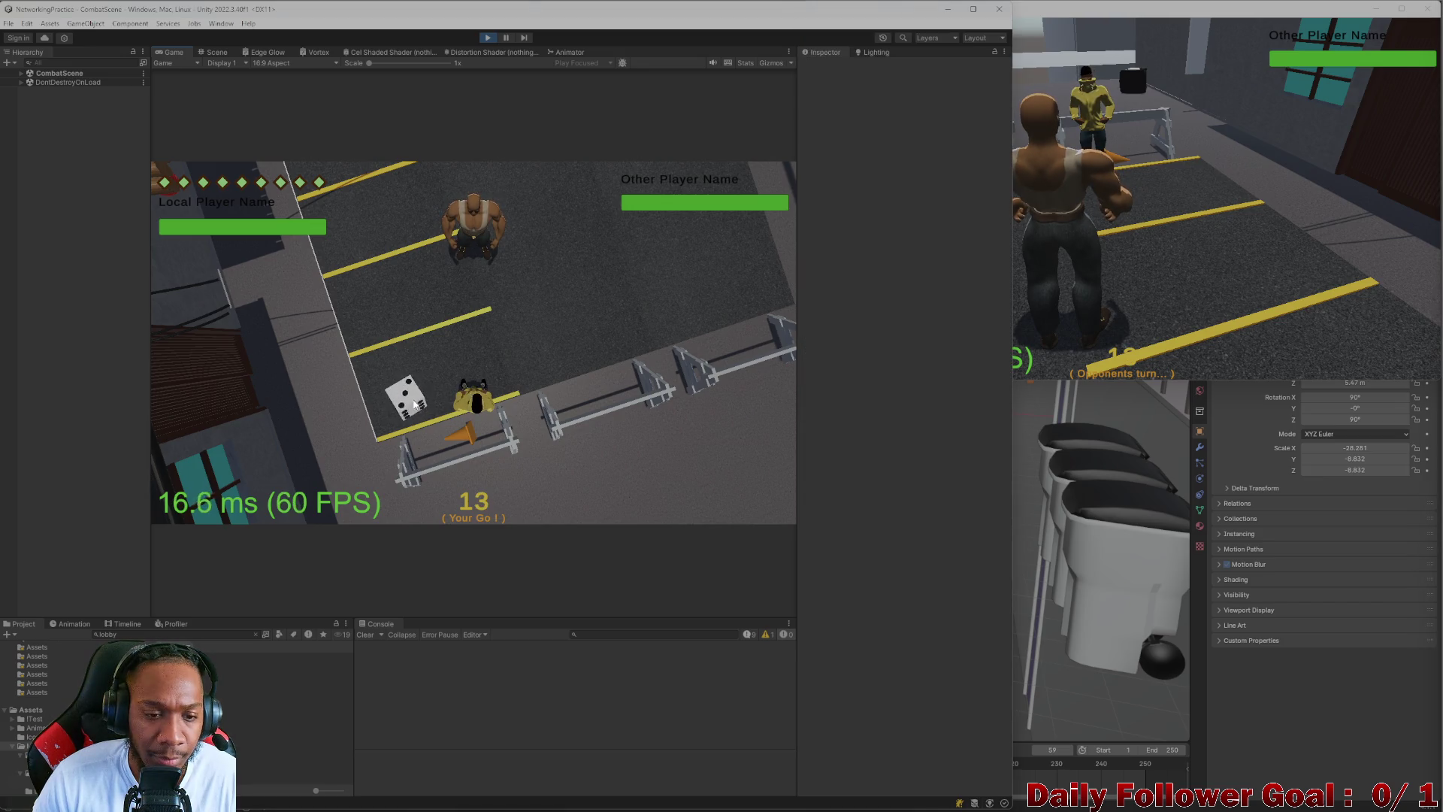
left_click(414, 406)
left_click(288, 508)
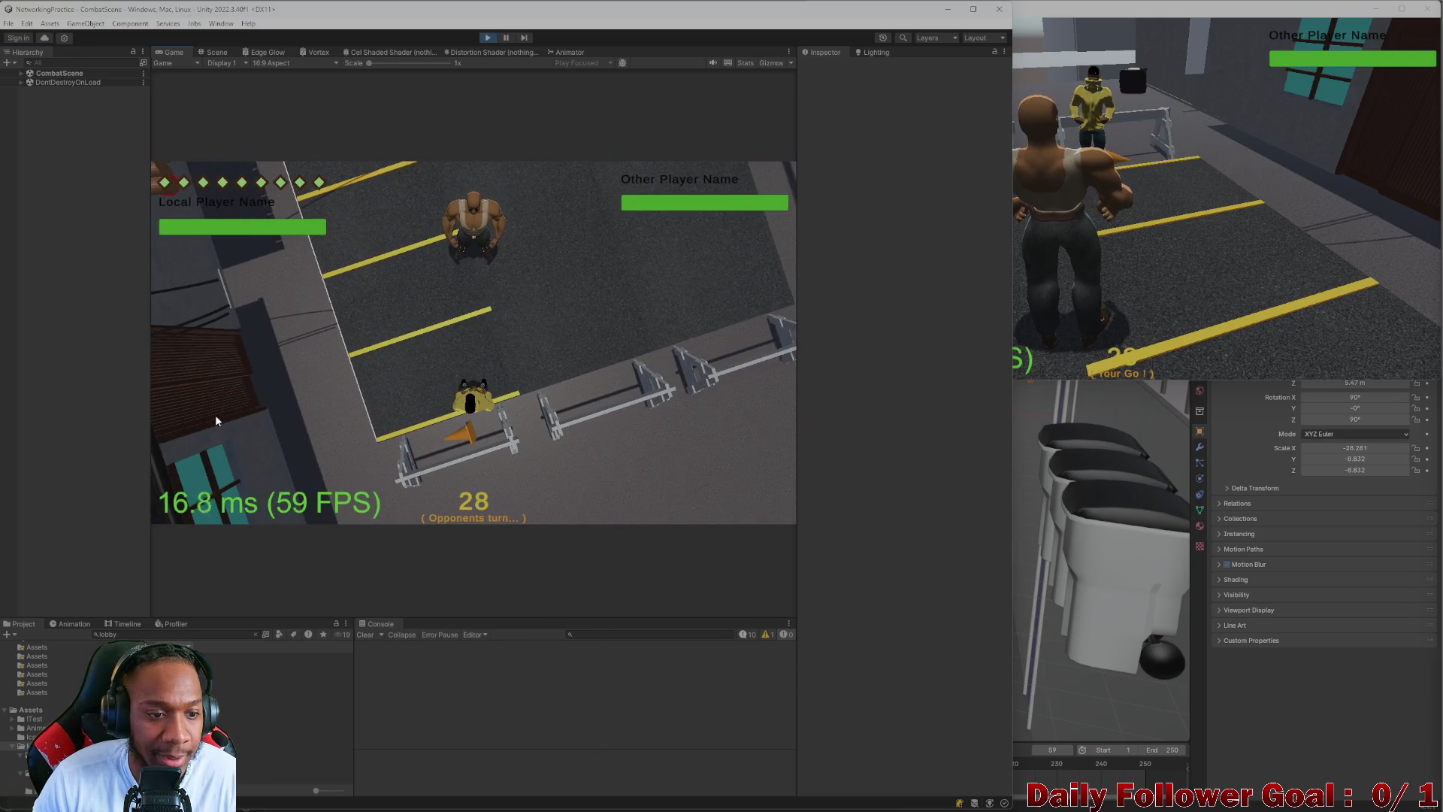
left_click(1109, 301)
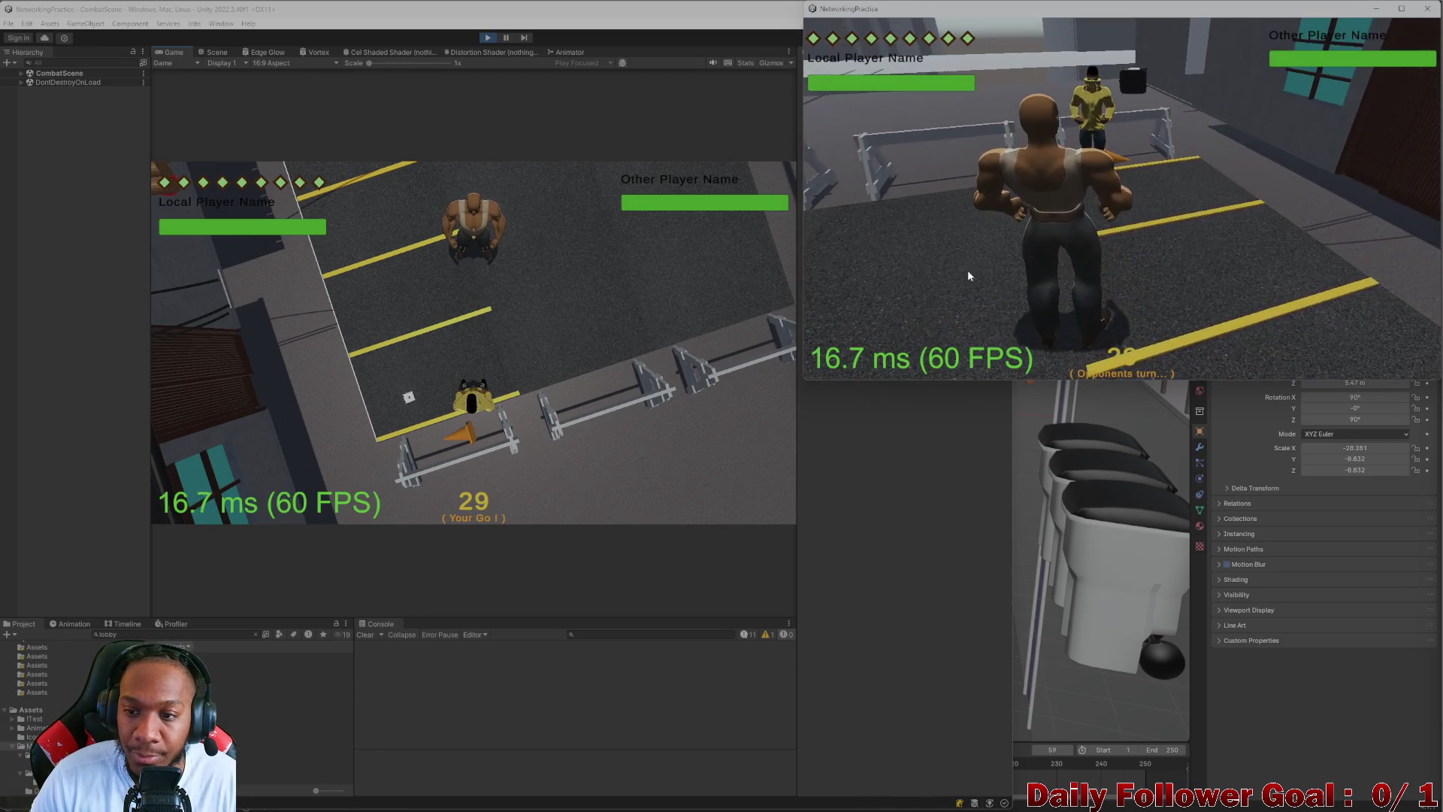
left_click(411, 414)
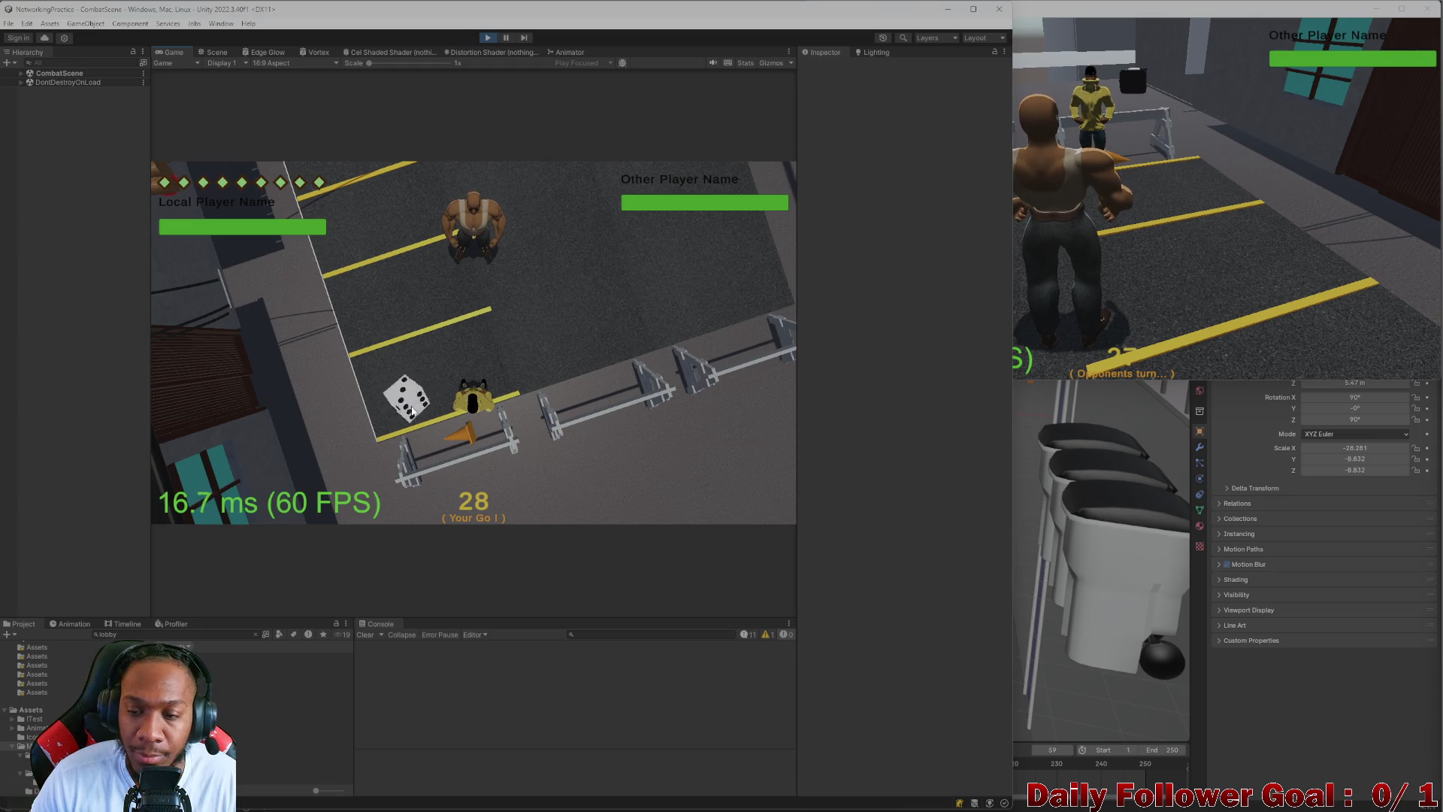
- Use the Haste action, move the yellow player across the lot, and end the turn
left_click(309, 402)
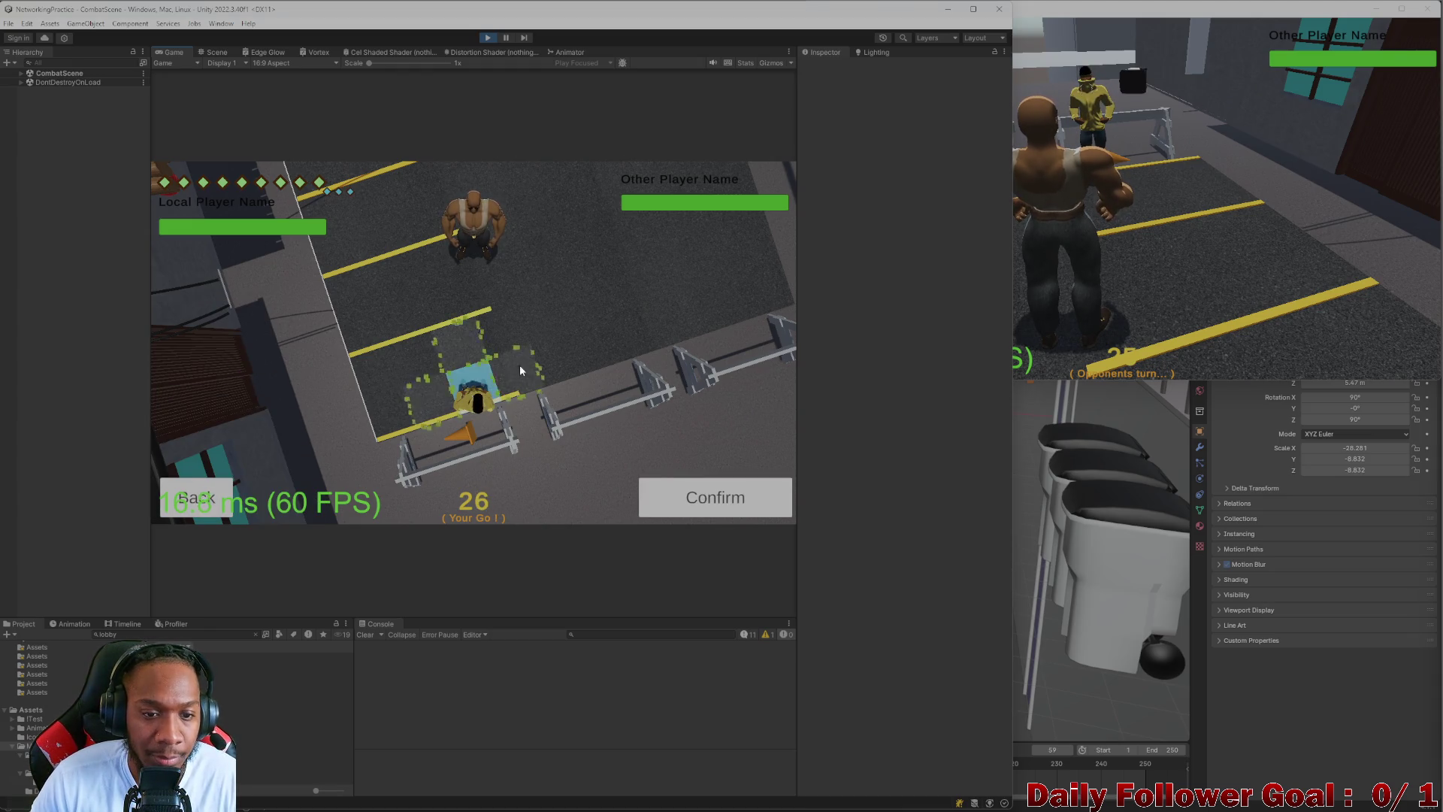
left_click(196, 498)
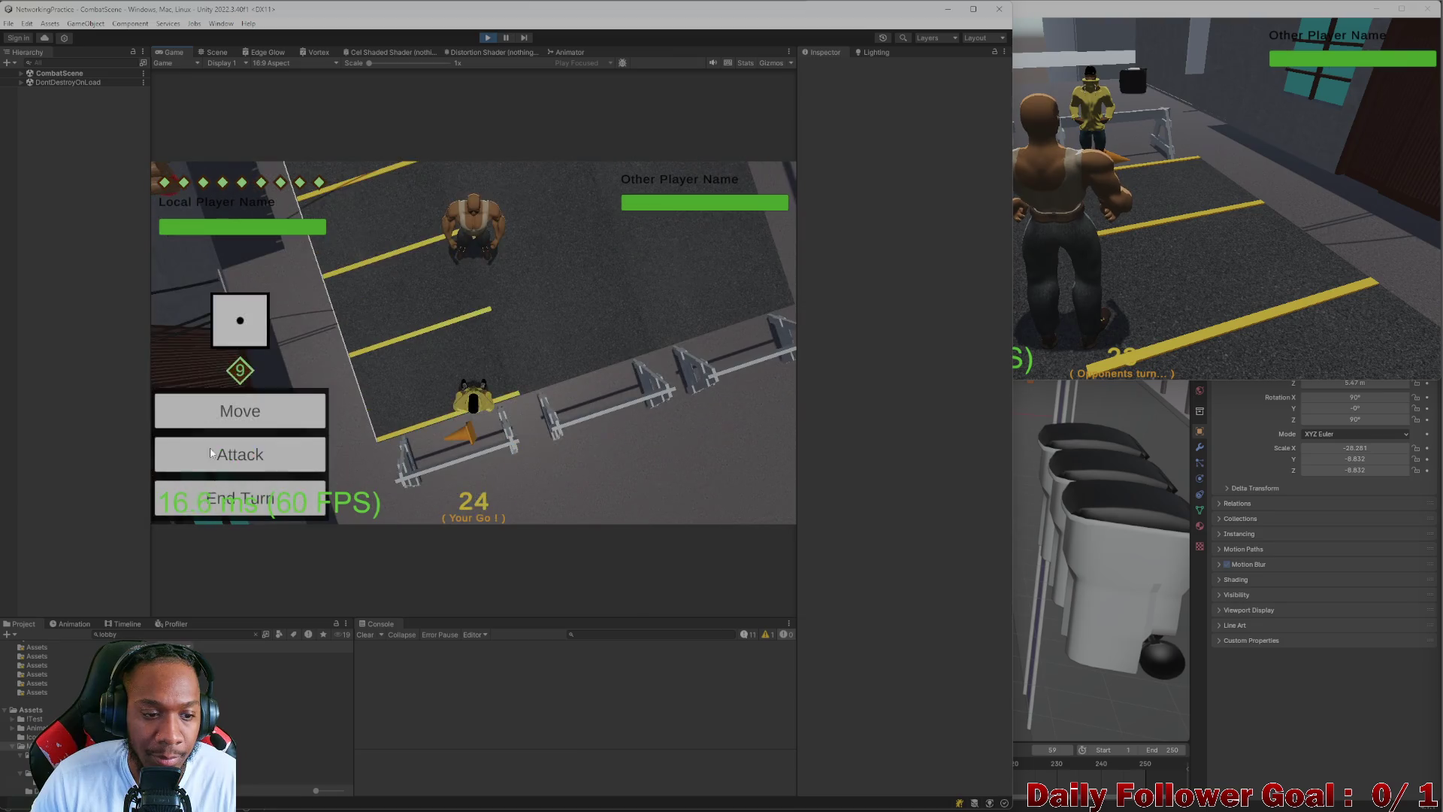
left_click(211, 461)
left_click(768, 512)
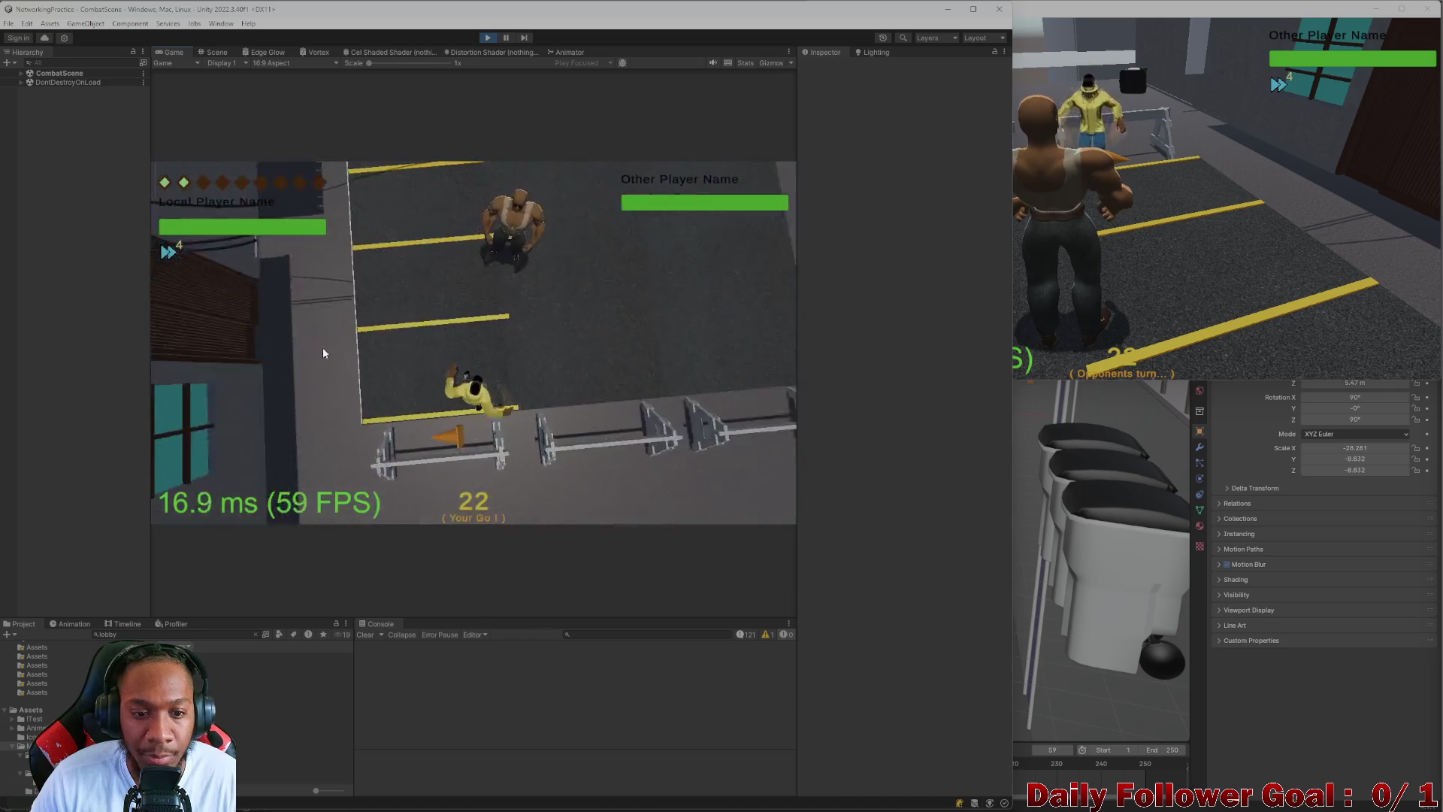
left_click(226, 410)
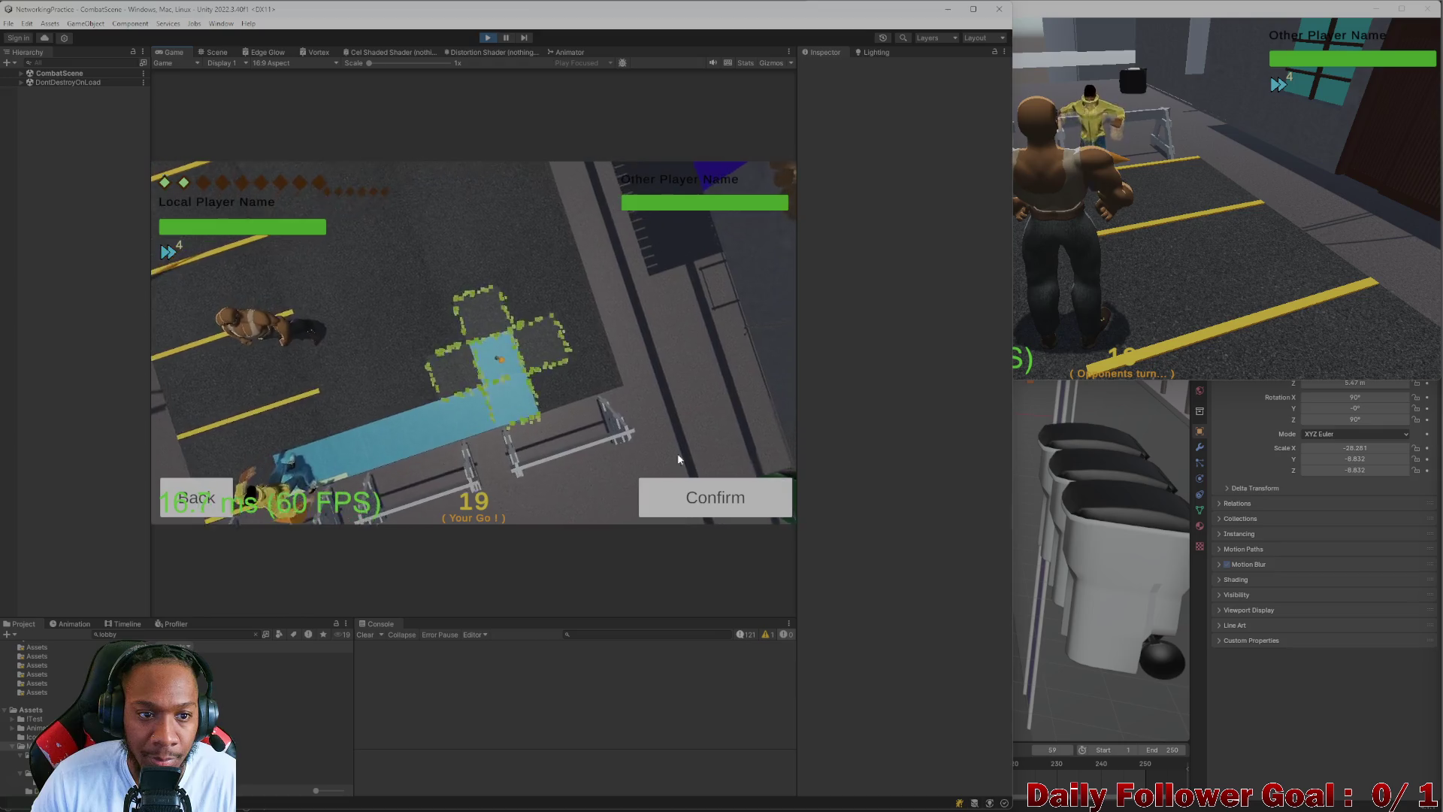
left_click(718, 489)
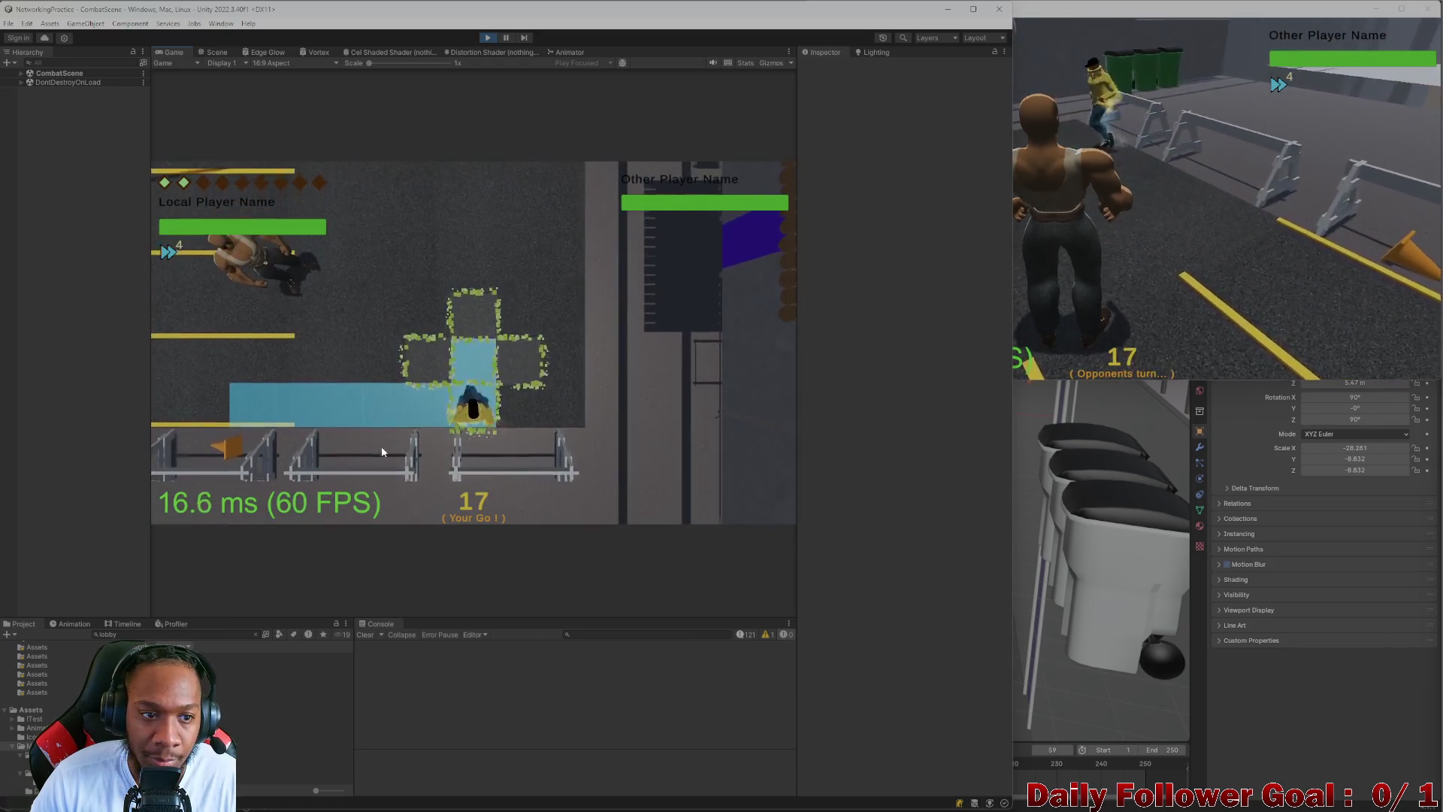
left_click(269, 497)
- Roll the die for the brawler in the standalone game window
left_click(1039, 243)
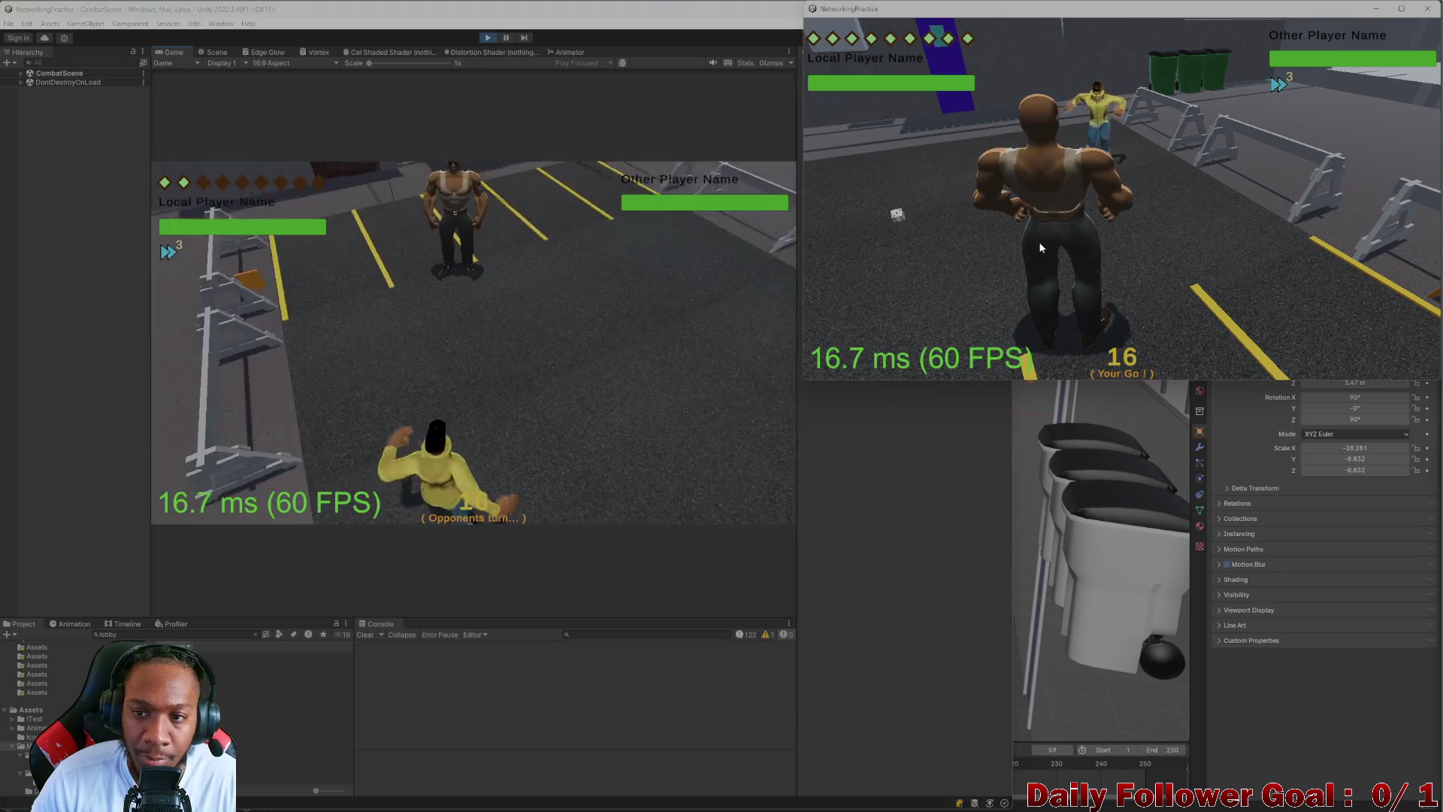
left_click(877, 223)
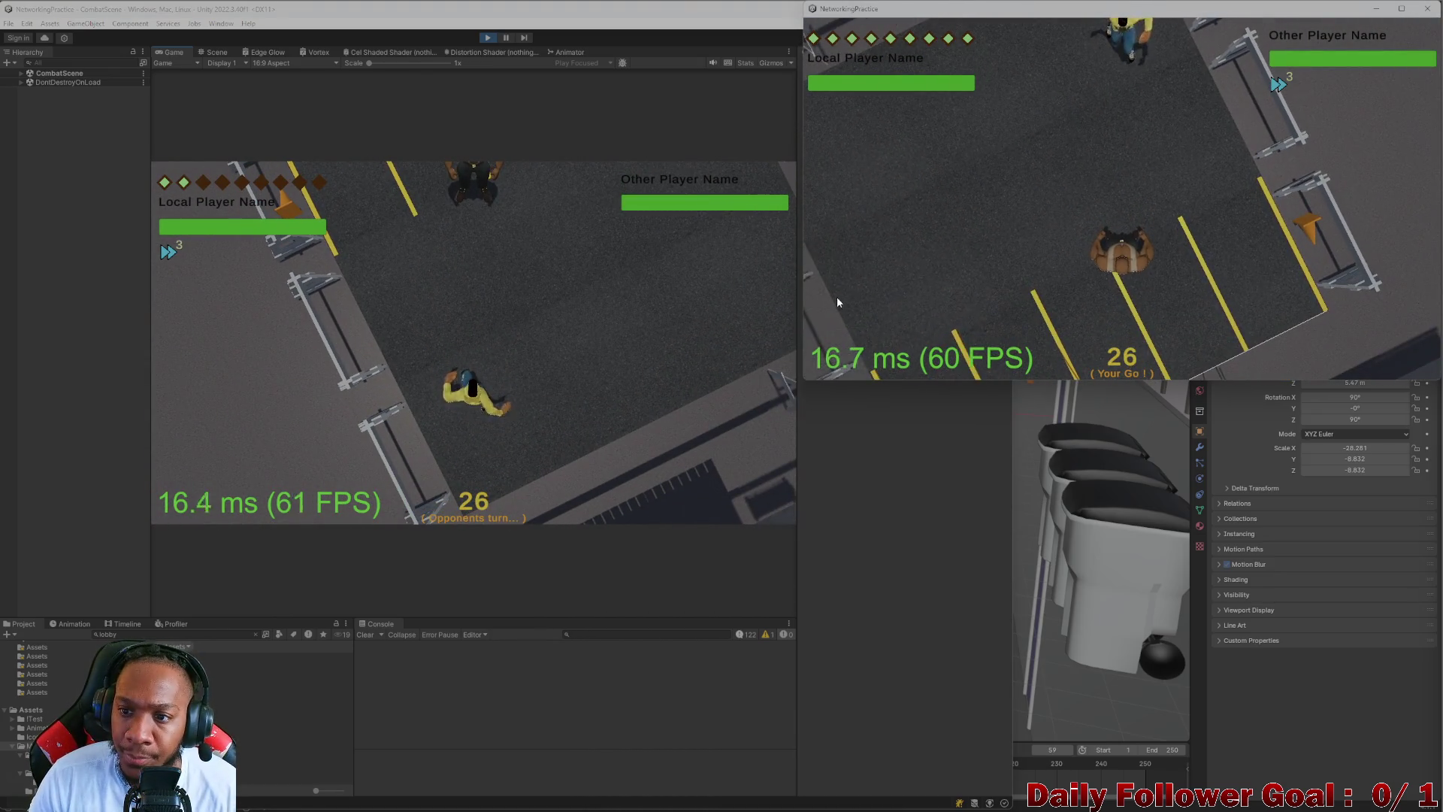
left_click(864, 308)
- Have the brawler use Ground Pound, move toward the yellow player, and end its turn
left_click(871, 205)
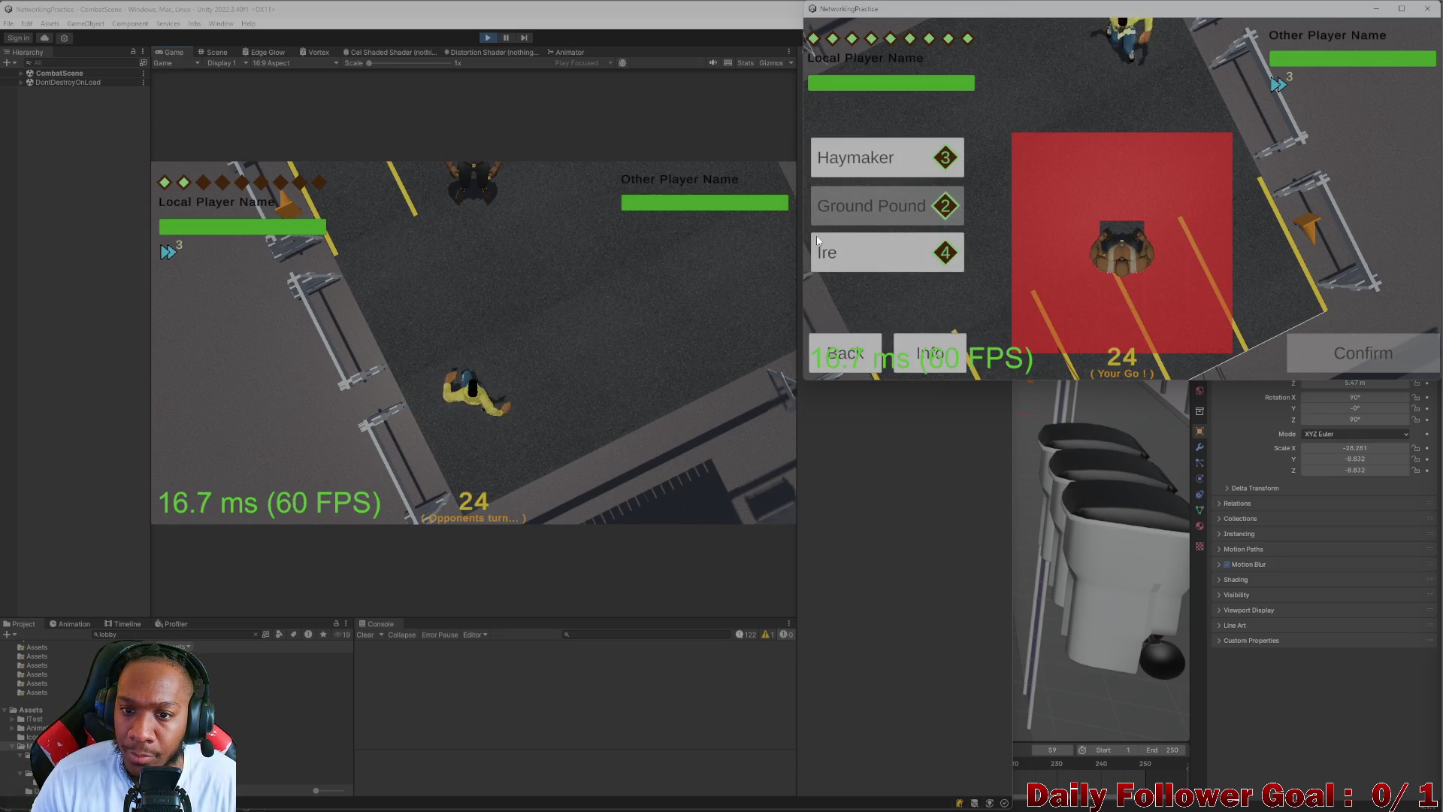
left_click(1211, 323)
left_click(1329, 345)
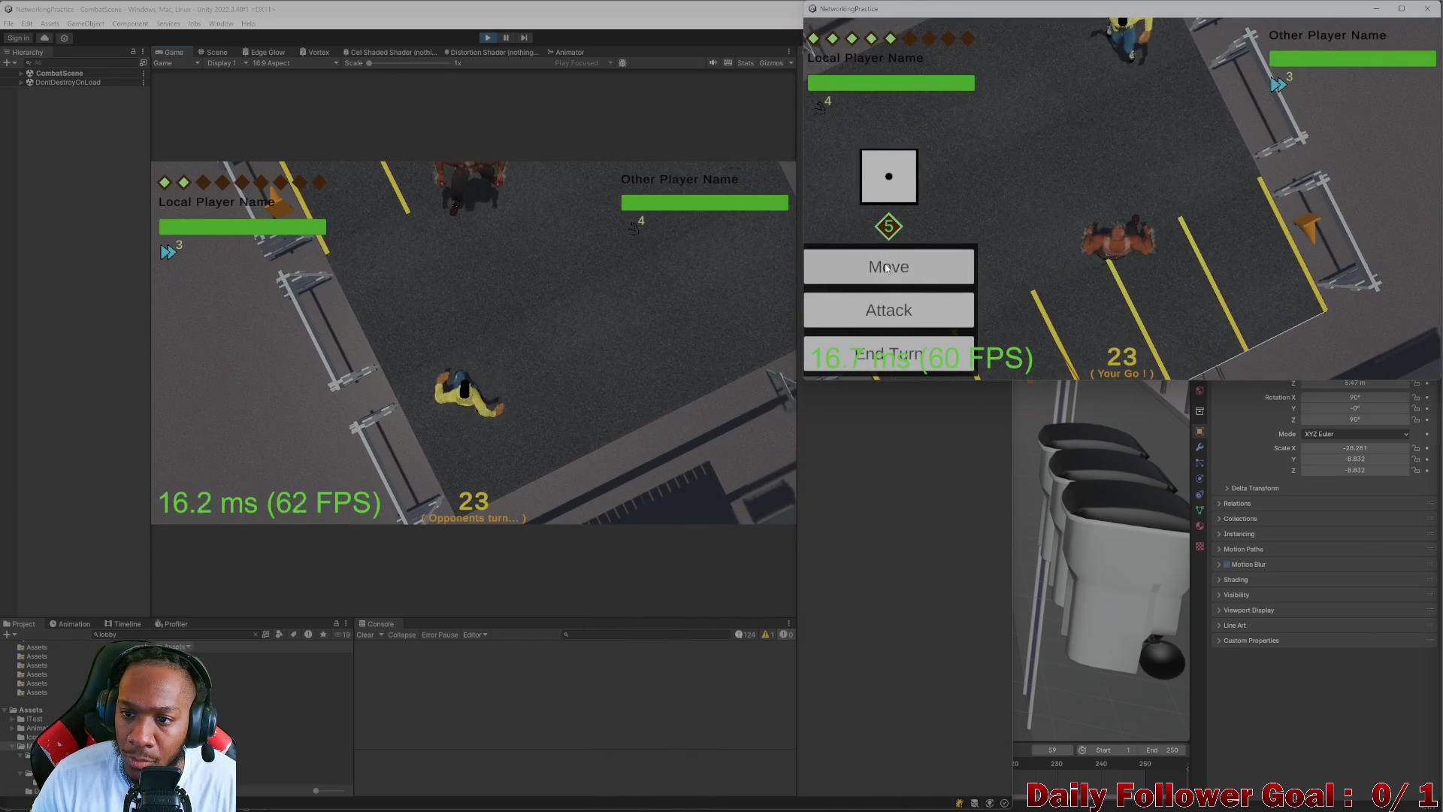
left_click(884, 266)
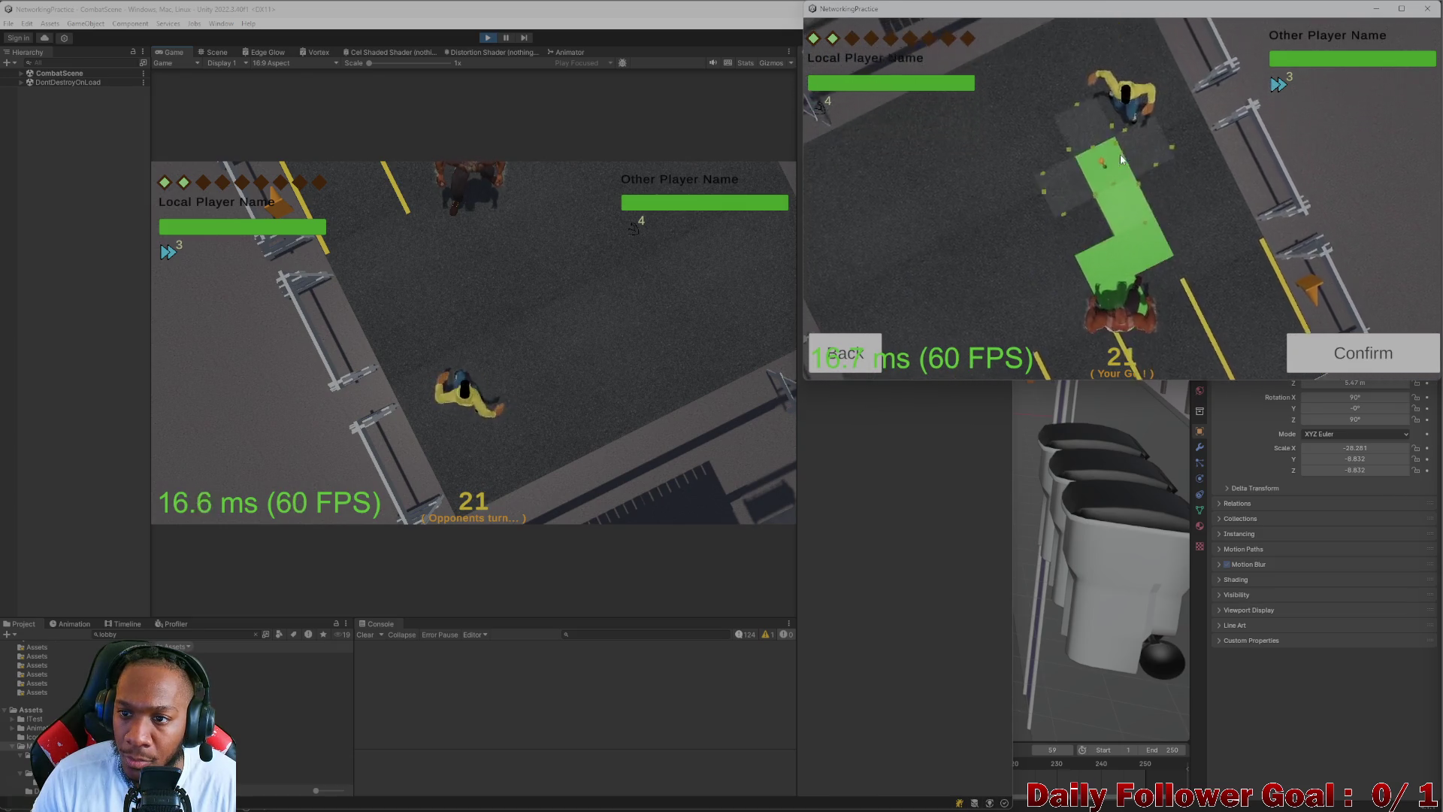
left_click(1338, 355)
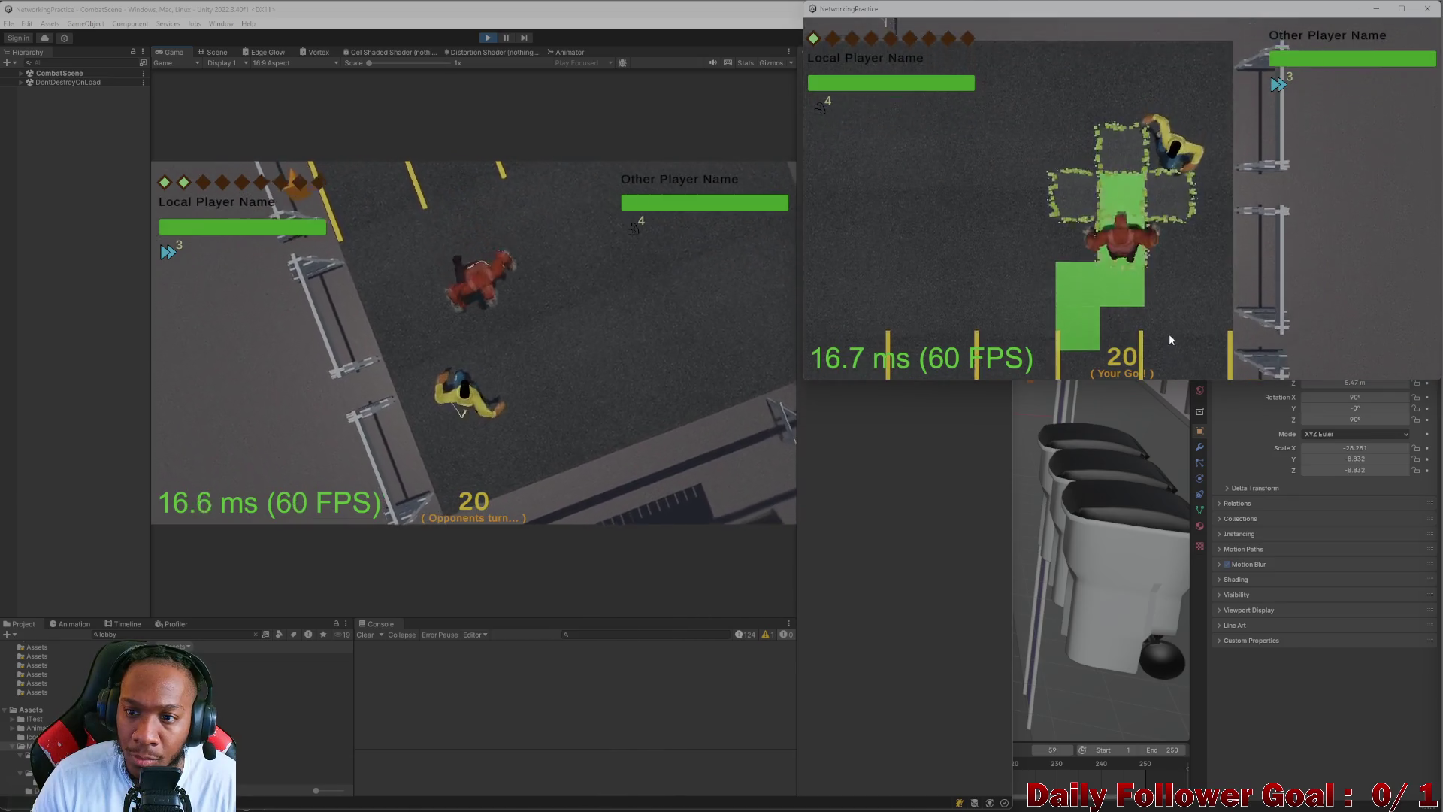
left_click(874, 361)
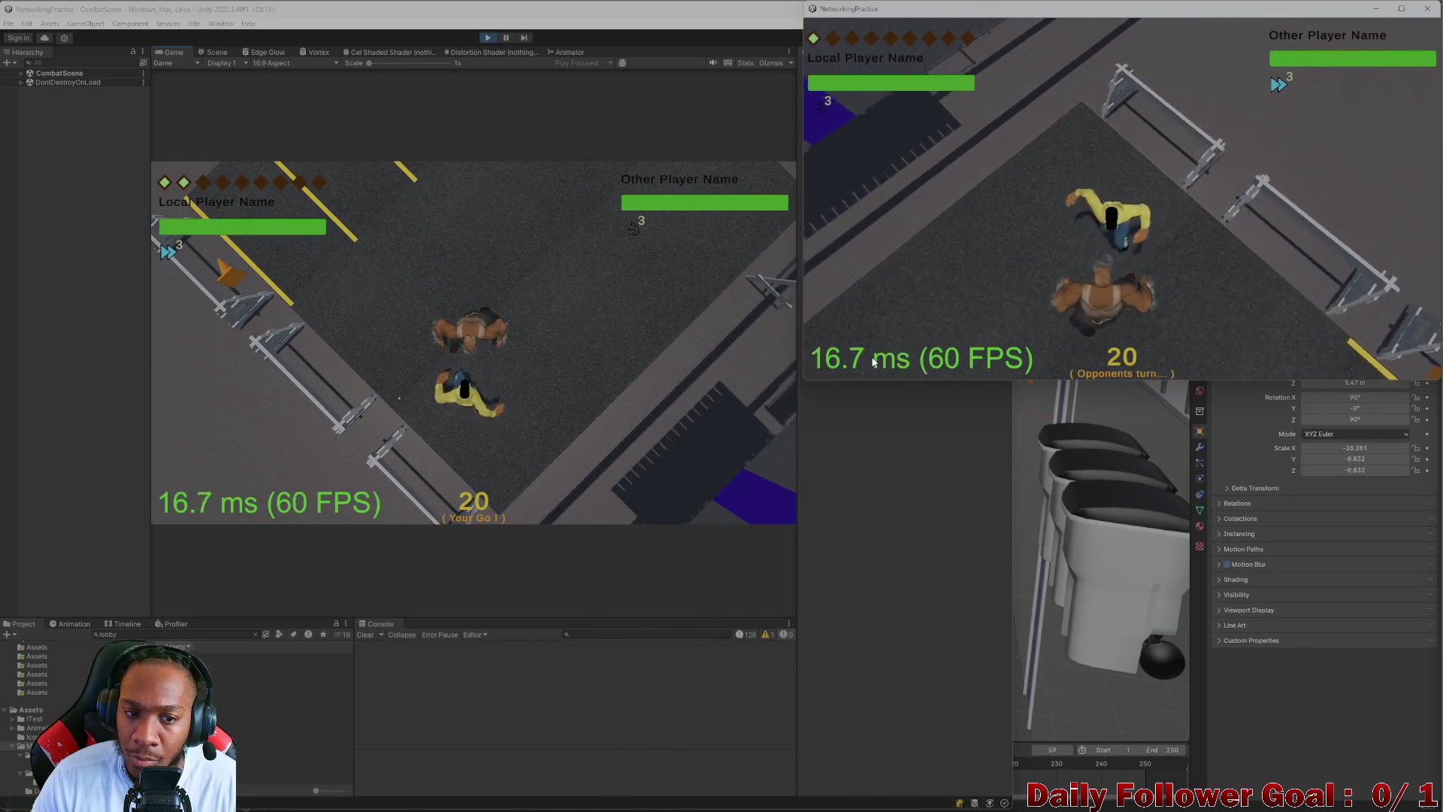
- Roll the die for the yellow player and confirm an attack
left_click(394, 412)
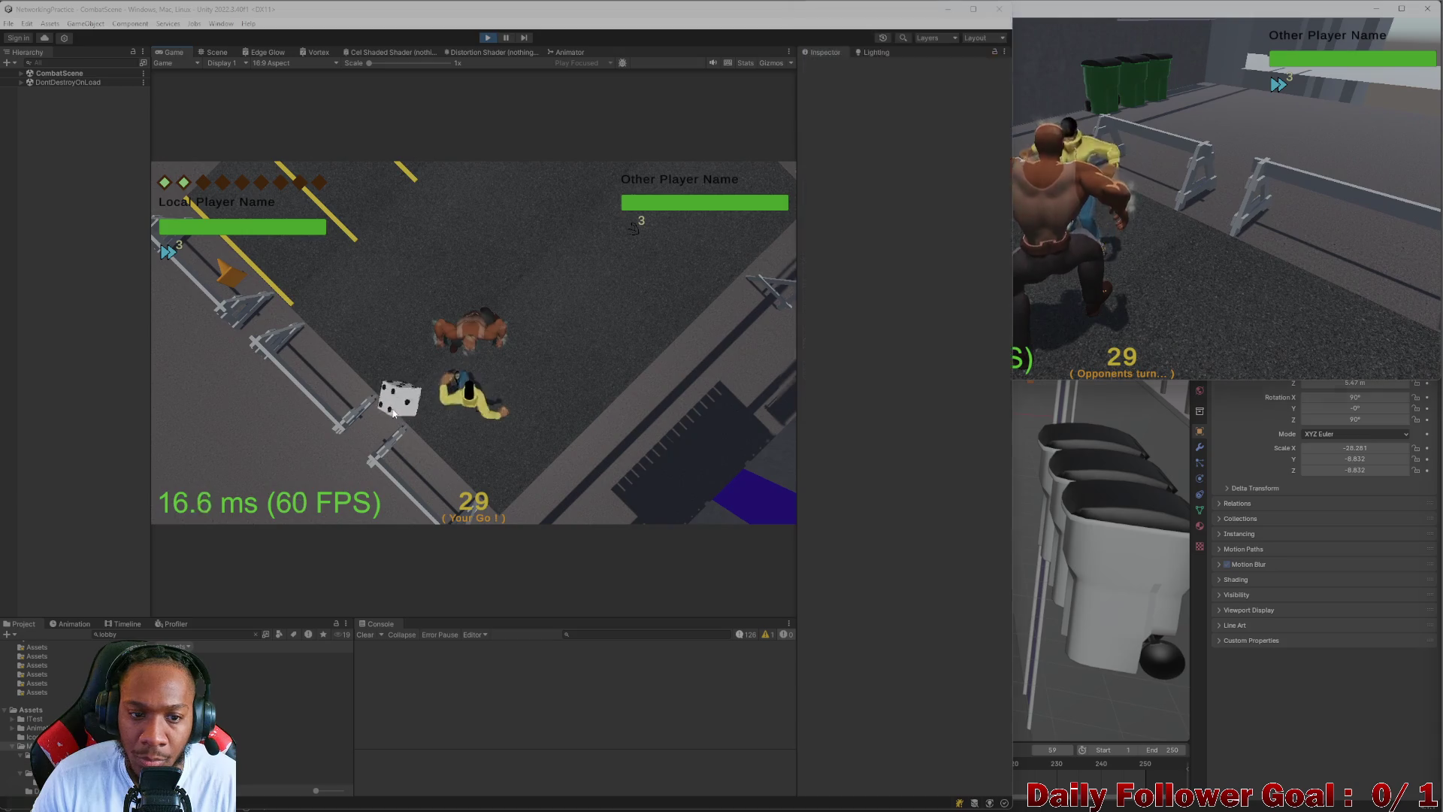
left_click(1146, 242)
left_click(269, 464)
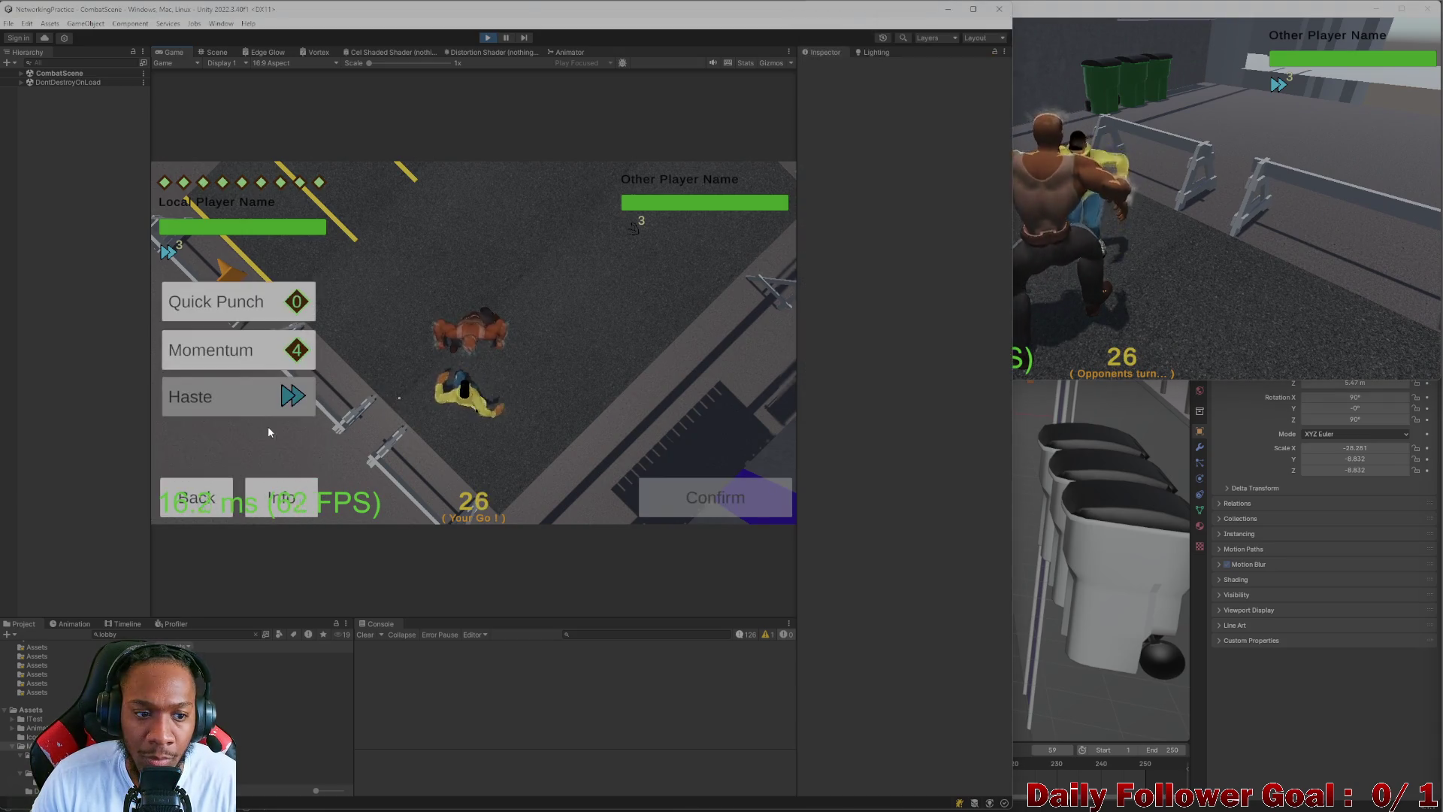
left_click(750, 499)
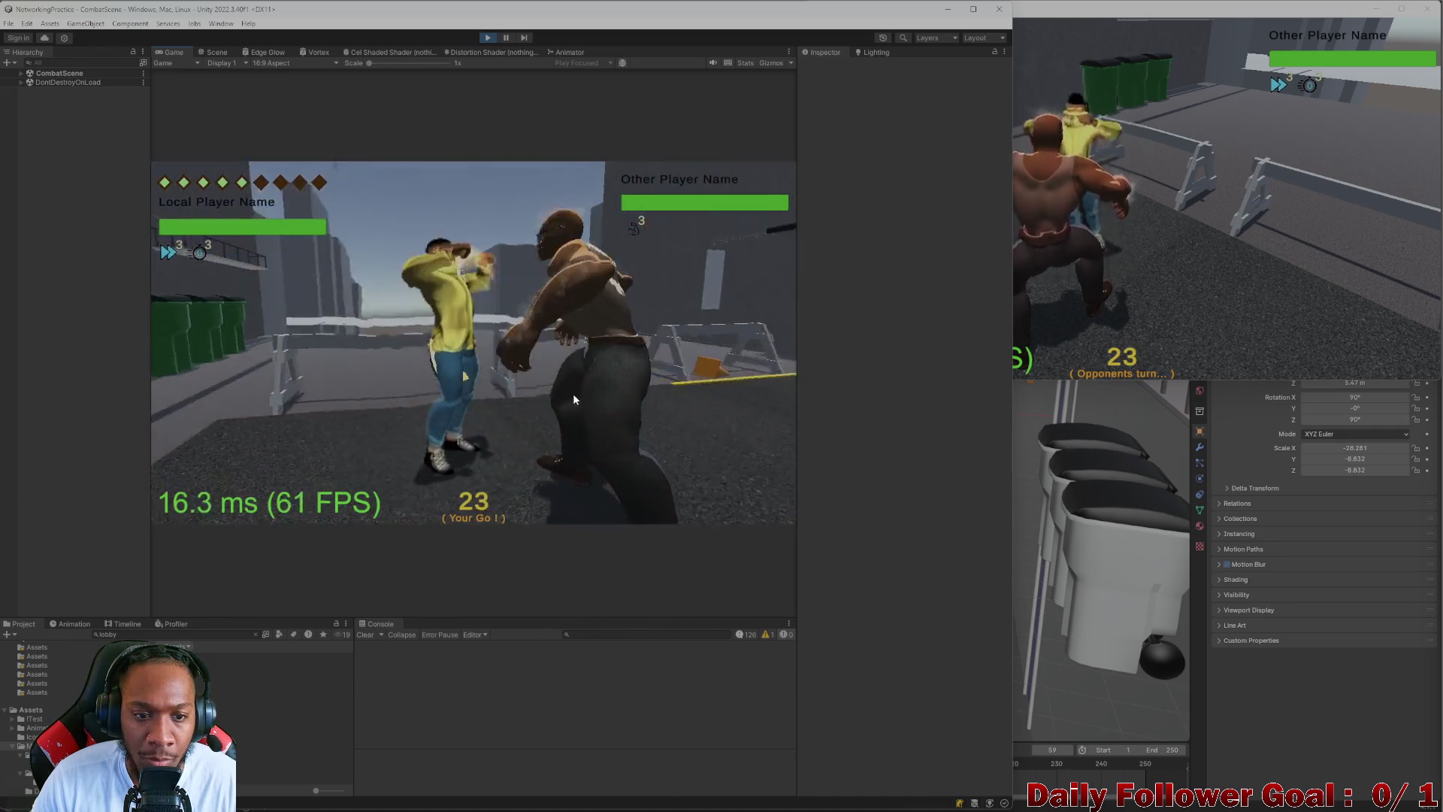
- Move the yellow player along an L-shaped path
left_click(1162, 256)
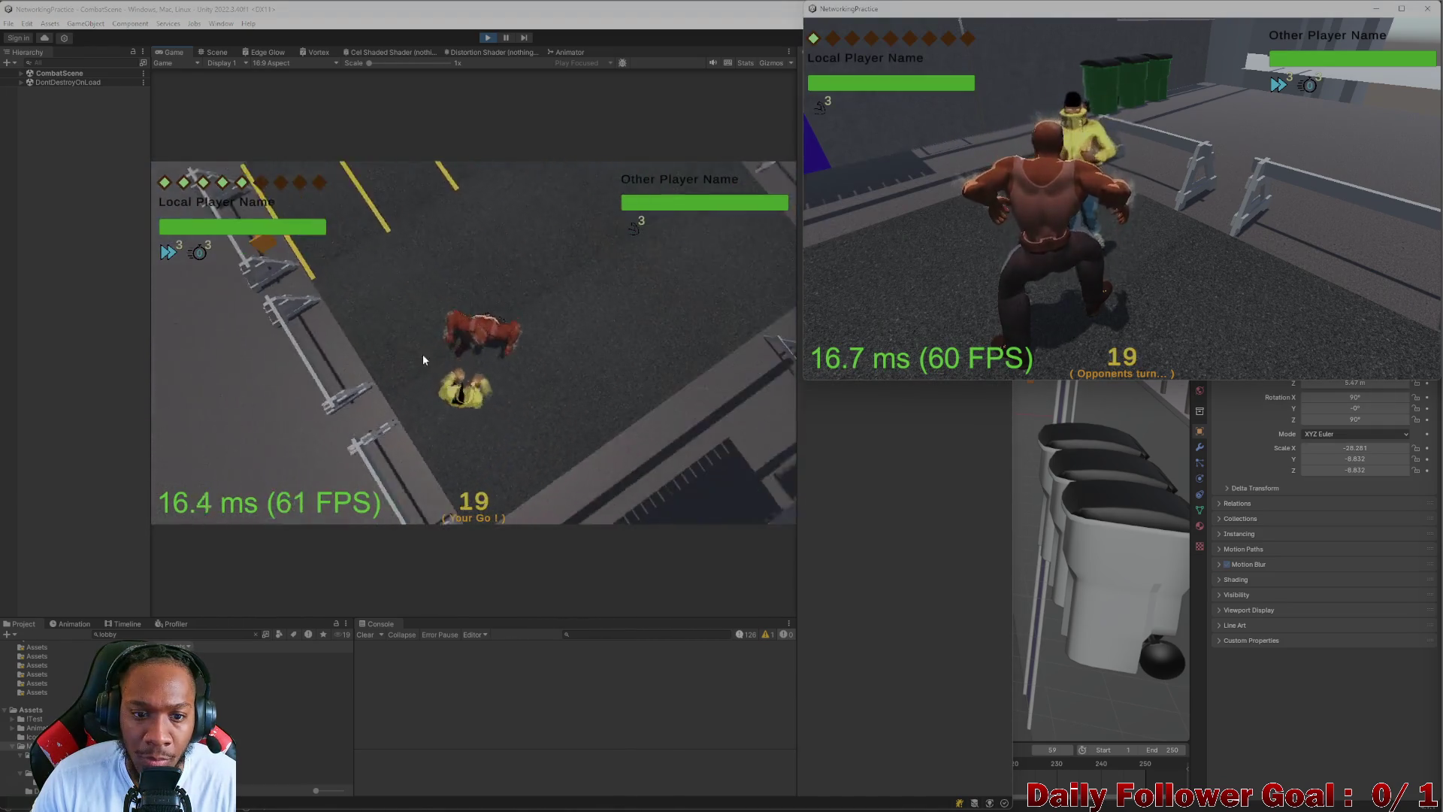
left_click(464, 421)
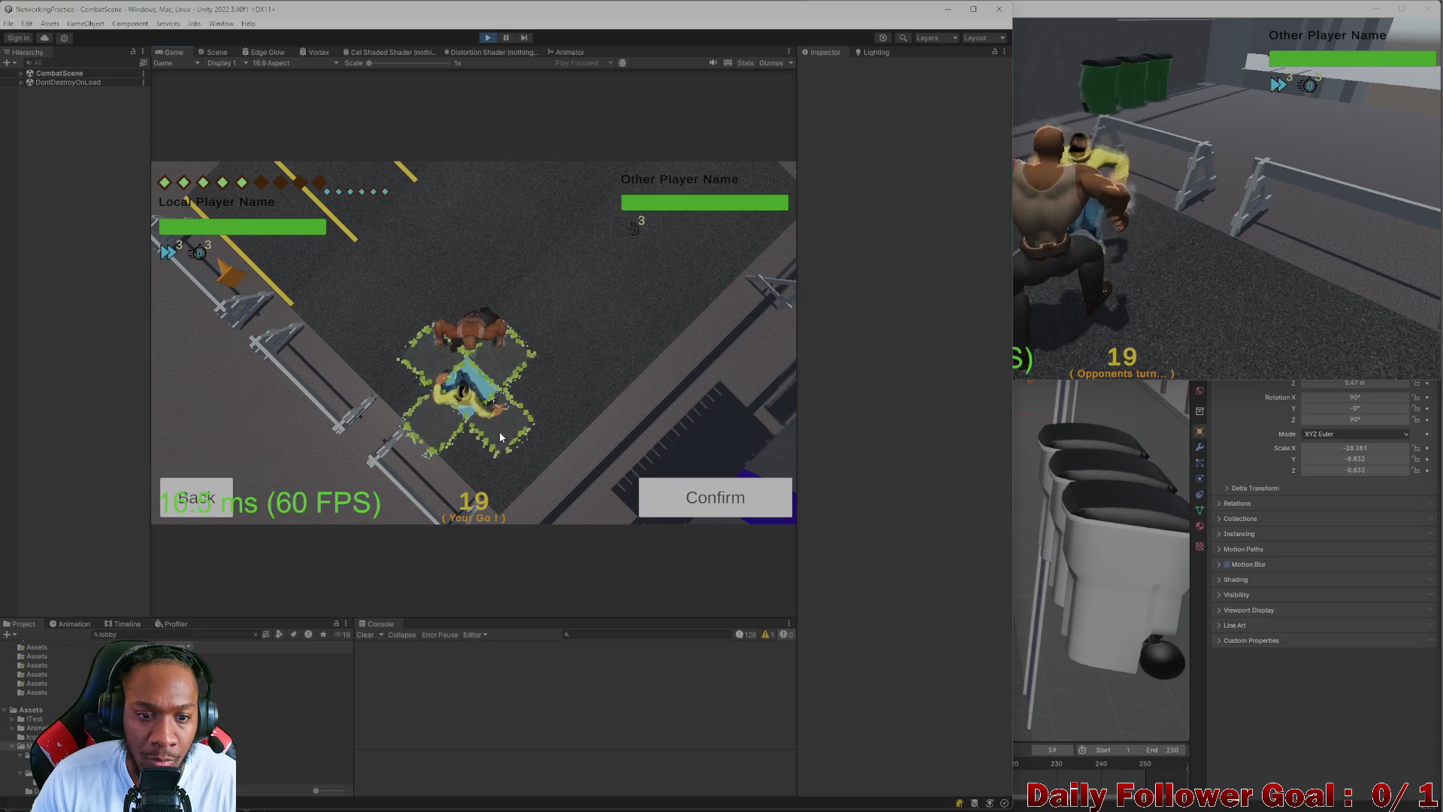
left_click(540, 436)
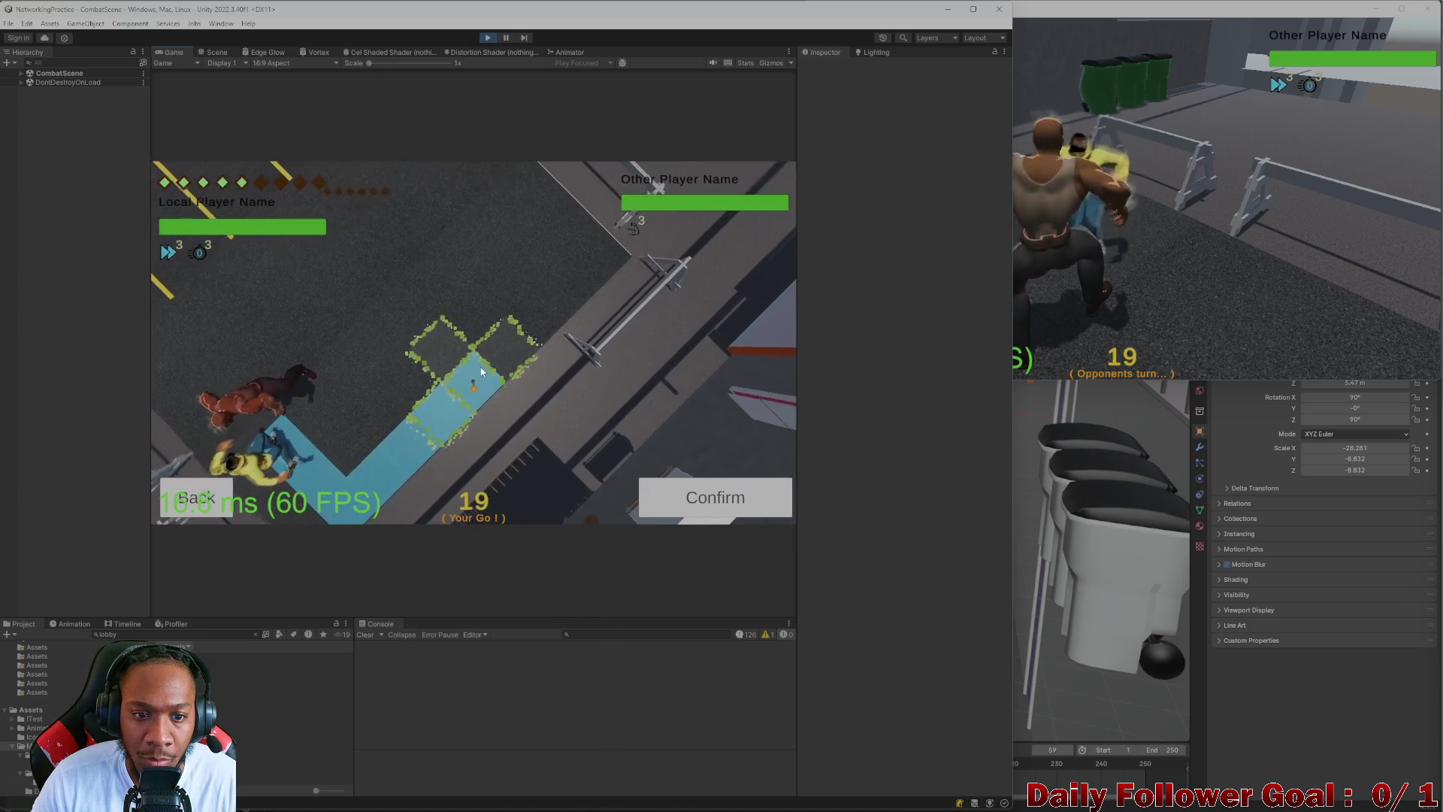
left_click(710, 499)
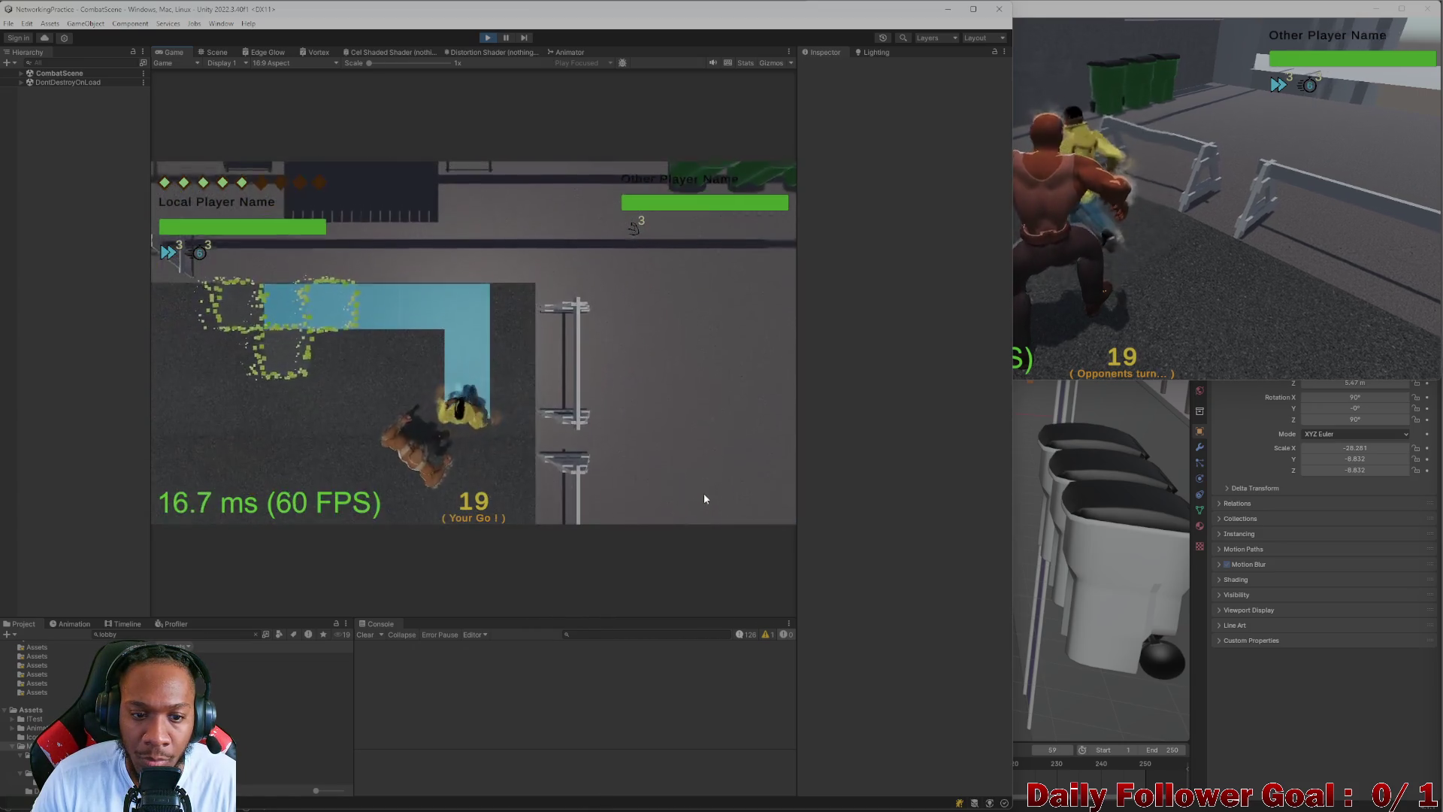
left_click(1143, 328)
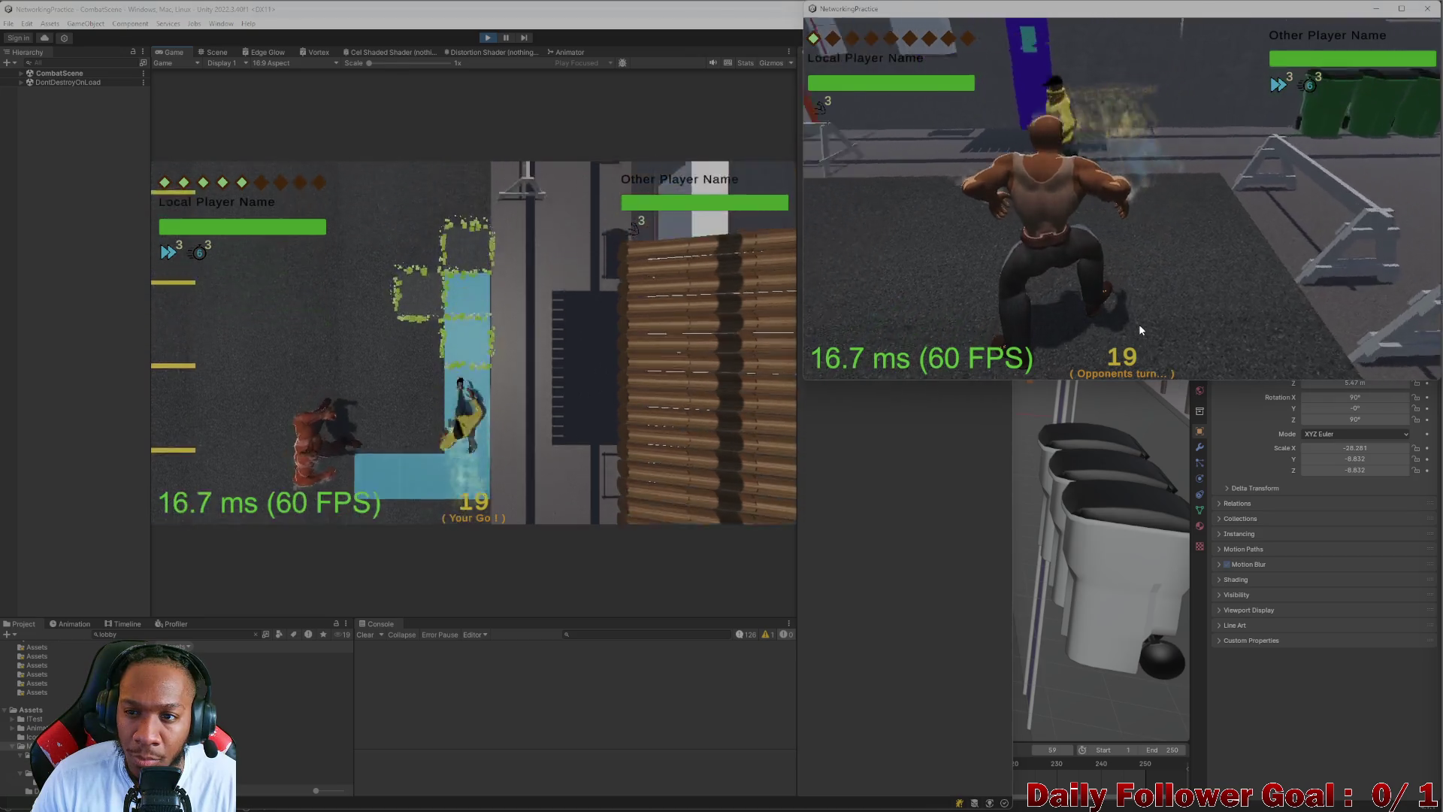
- Move the yellow player again along the green path and end the turn
left_click(272, 408)
left_click(273, 412)
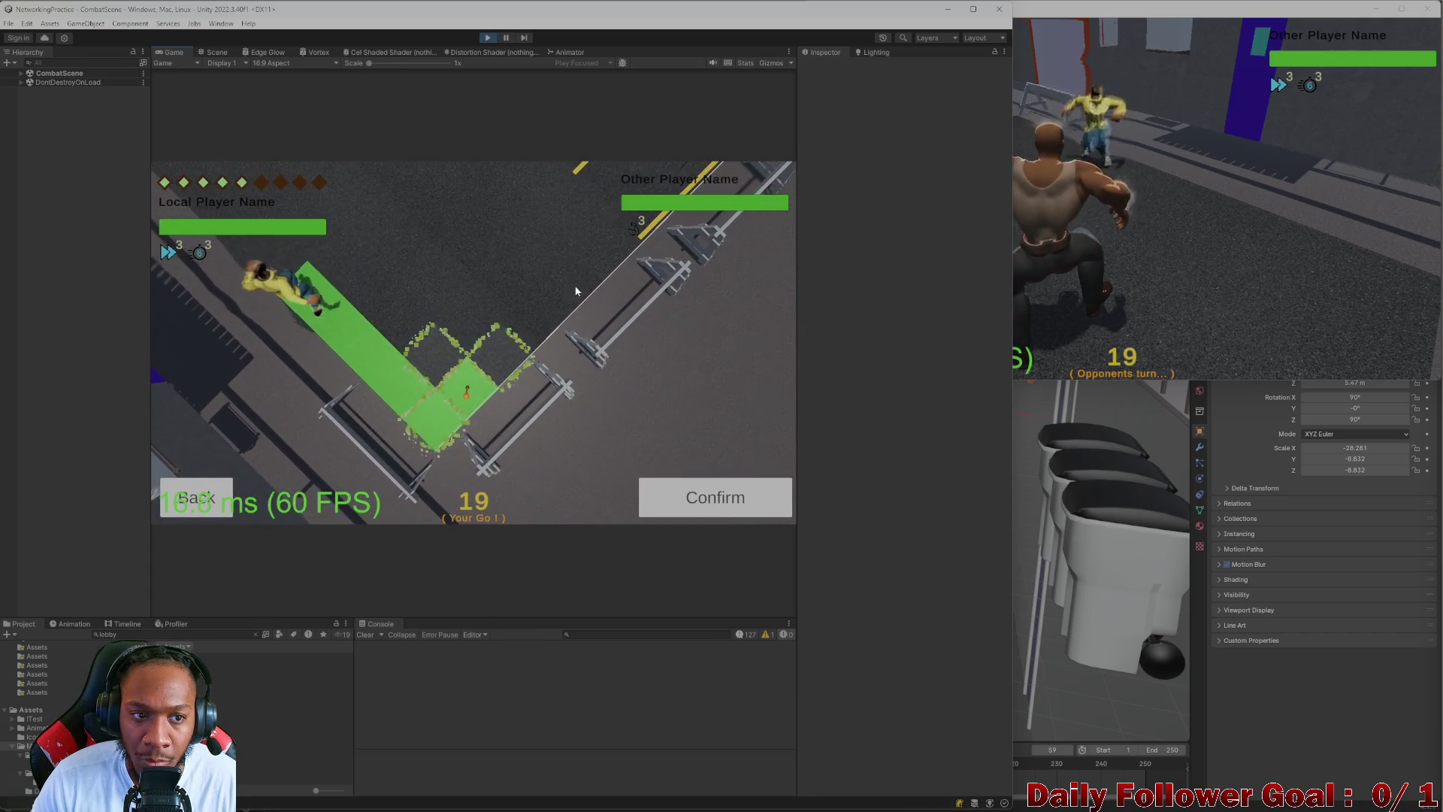
left_click(772, 506)
left_click(1139, 247)
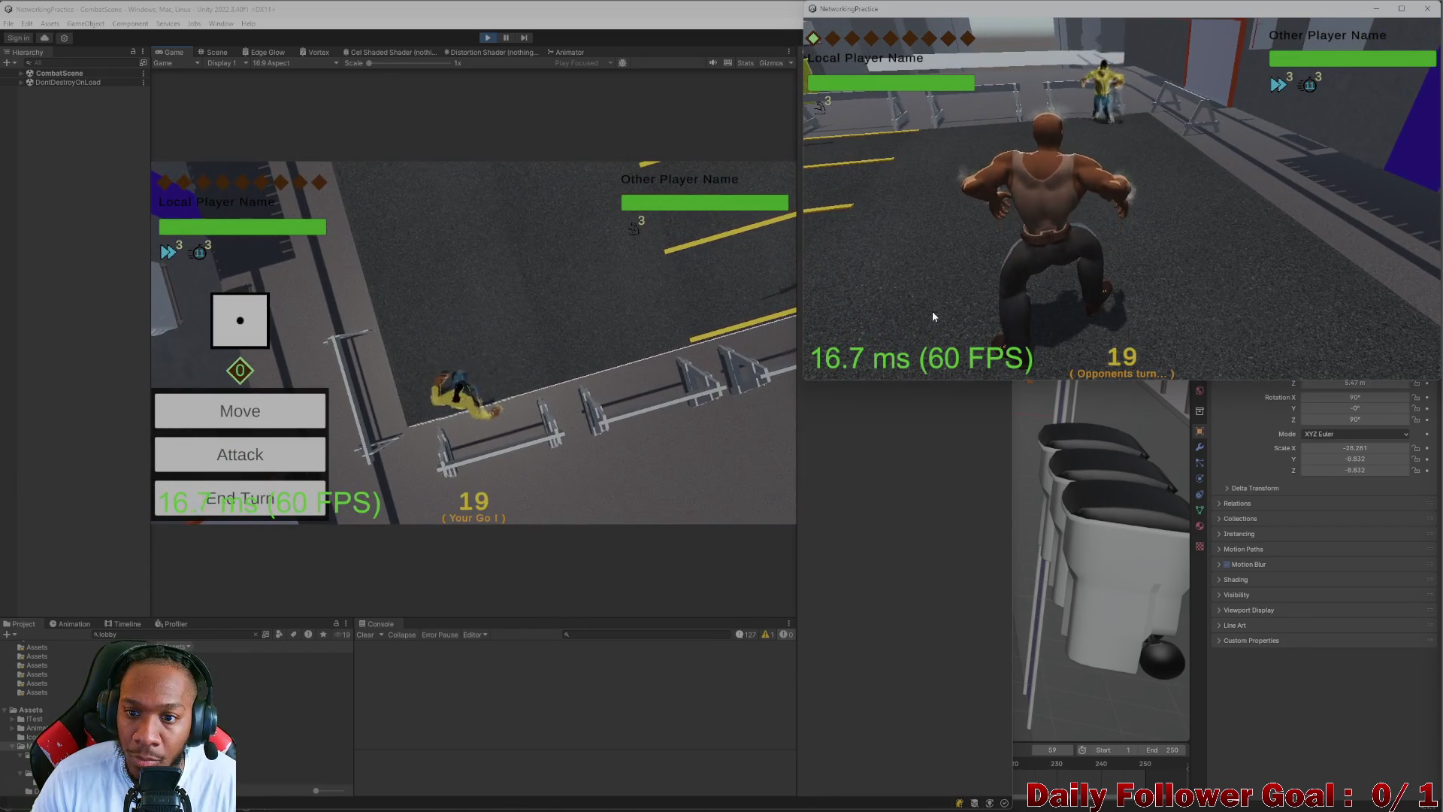
left_click(325, 448)
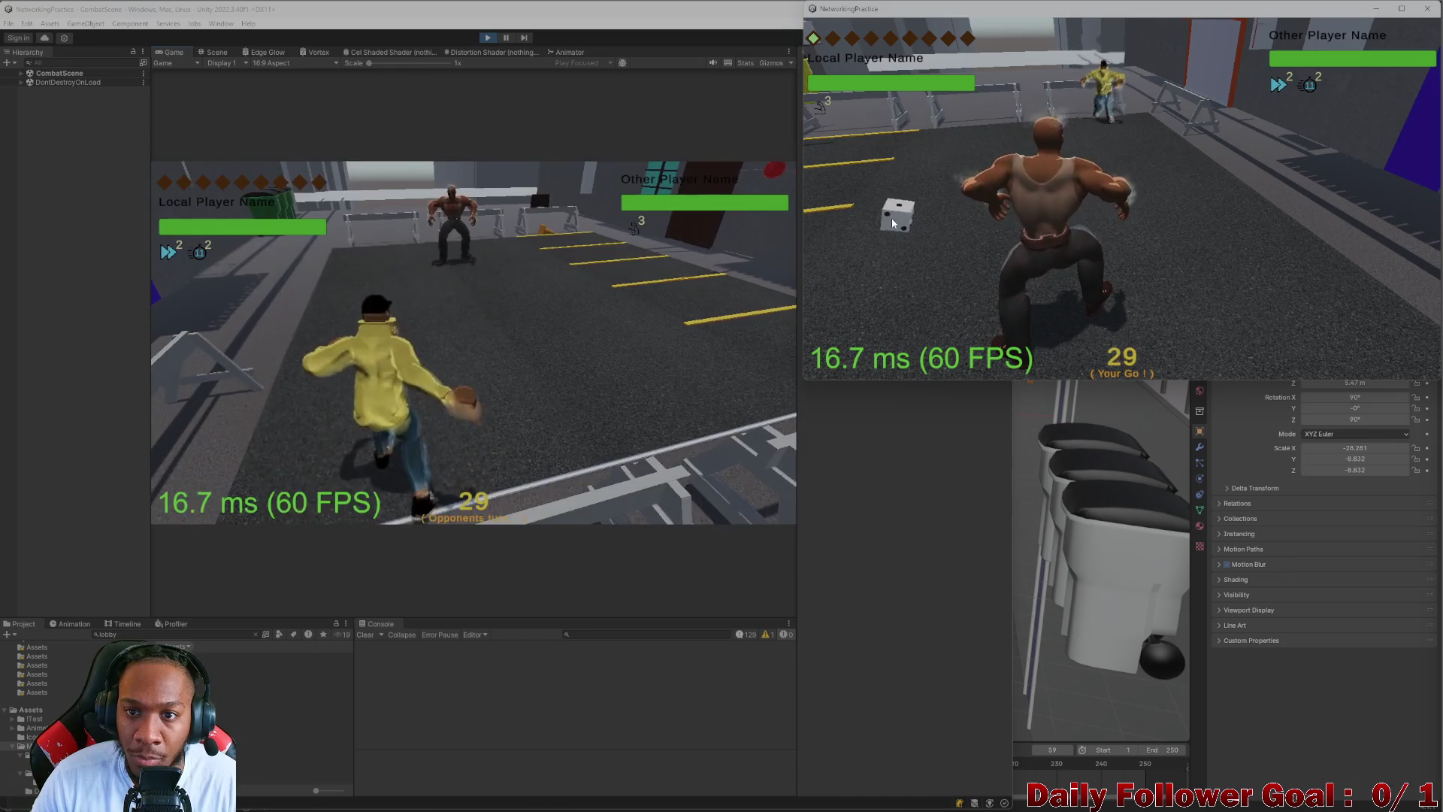
- Roll for the brawler, move it three tiles down and left, and end its turn
left_click(895, 220)
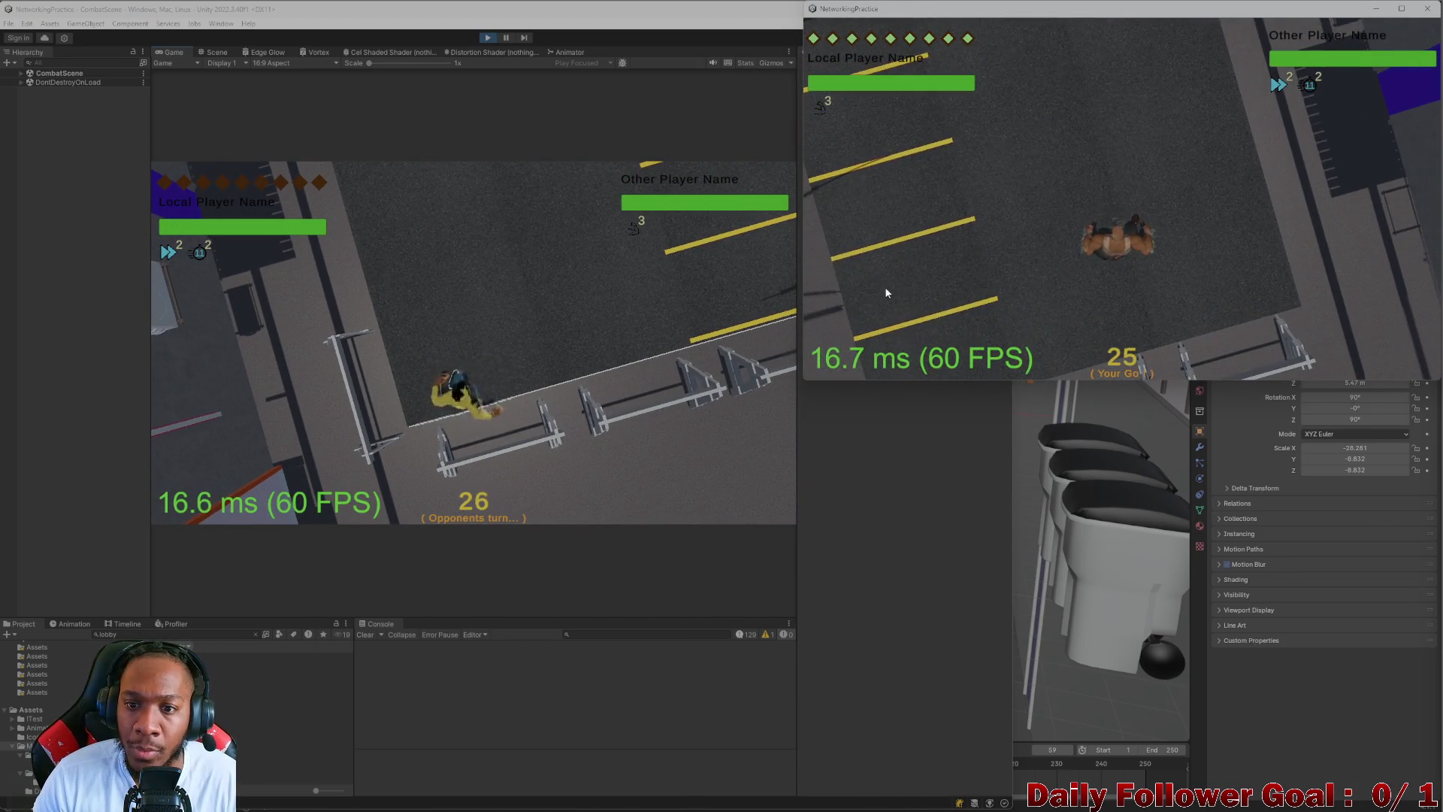
left_click(910, 285)
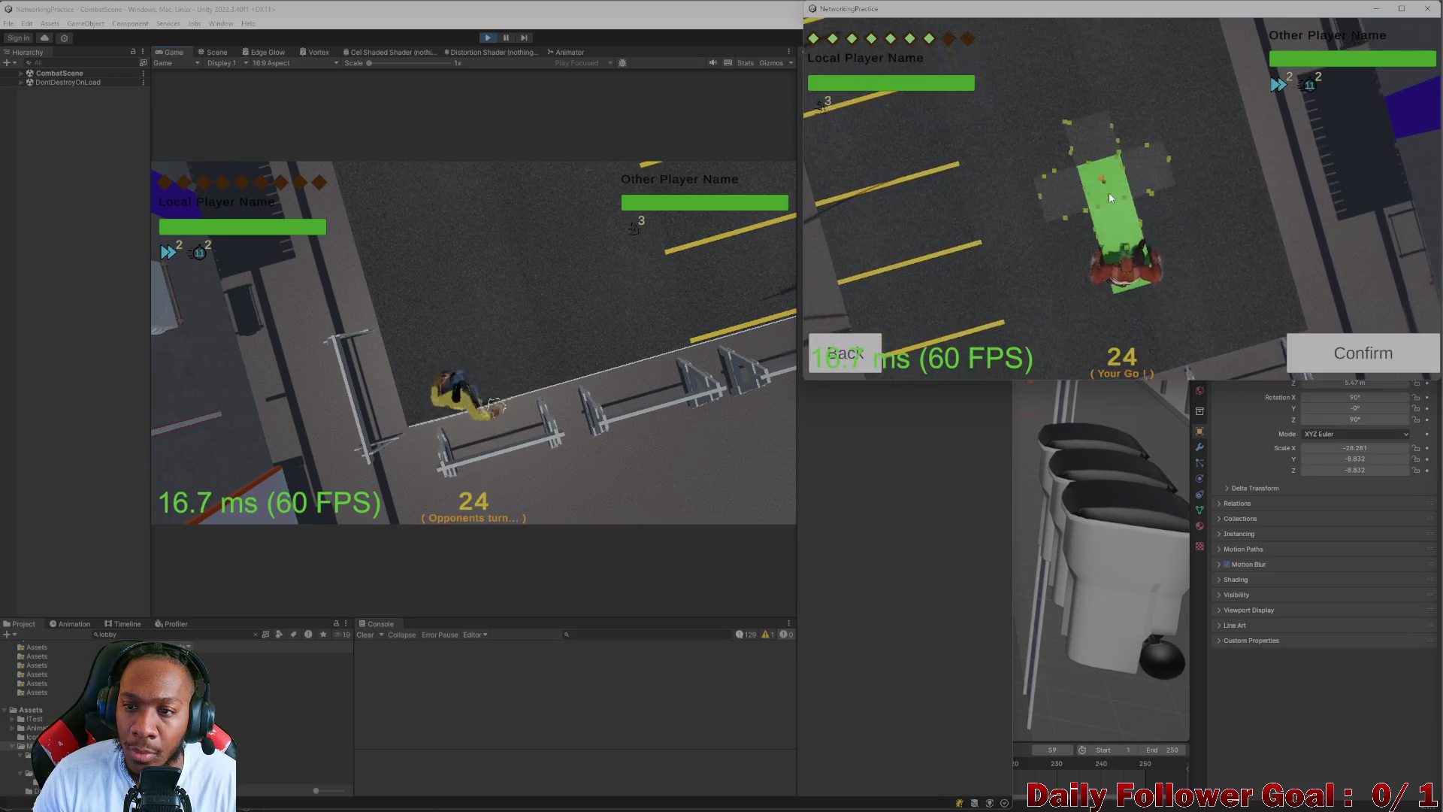
key("s")
key("s")
key("s")
key("s")
key("s")
key("s")
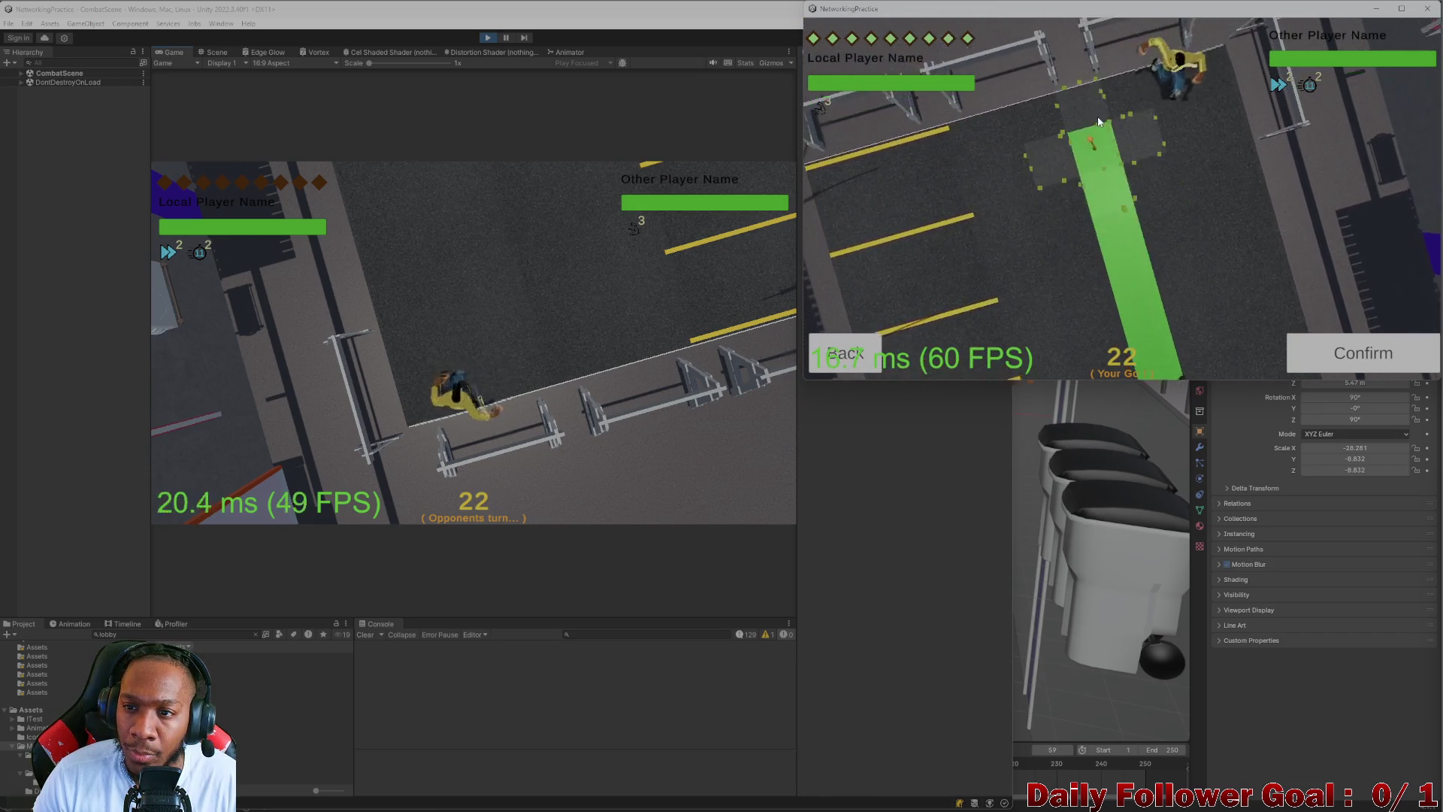
key("a")
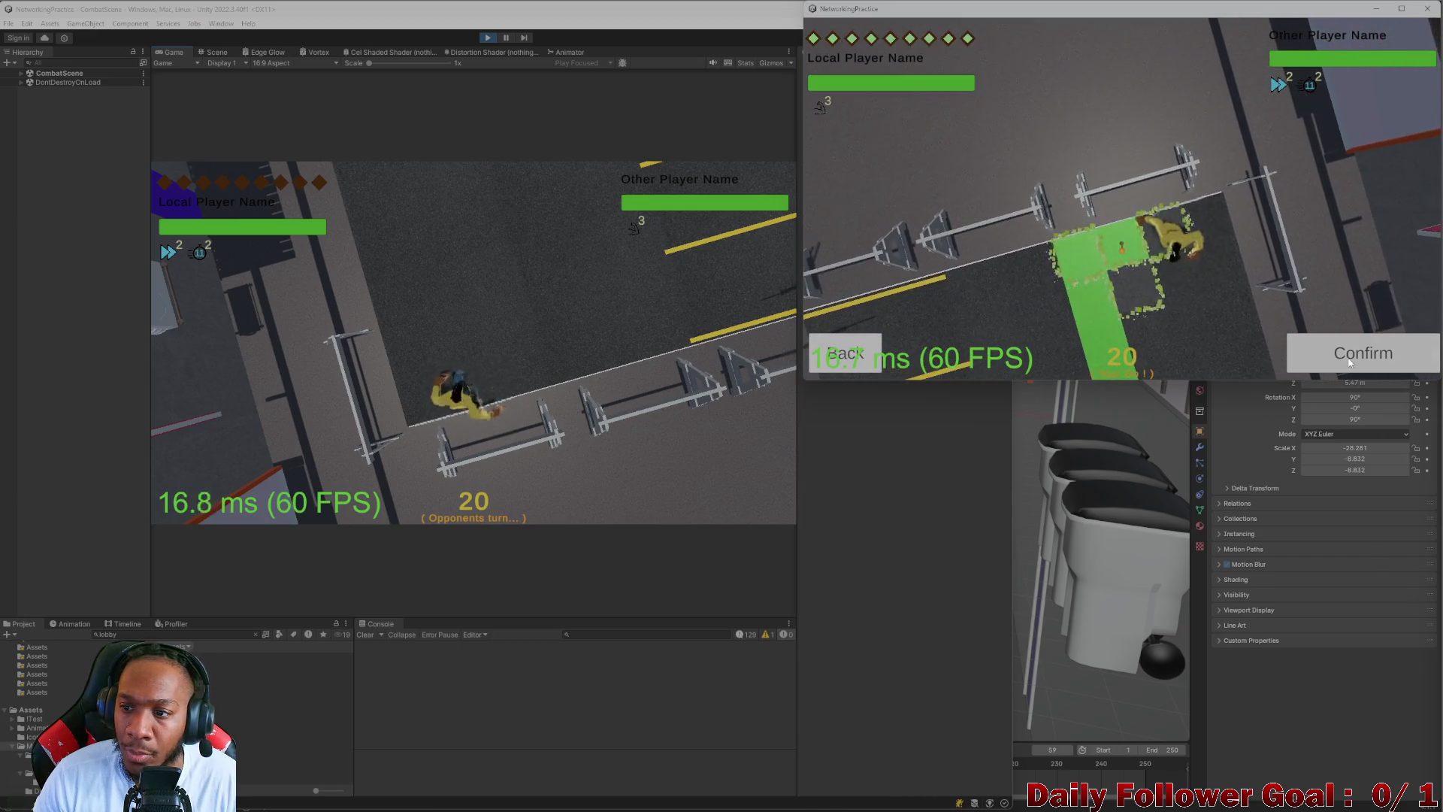
left_click(1350, 356)
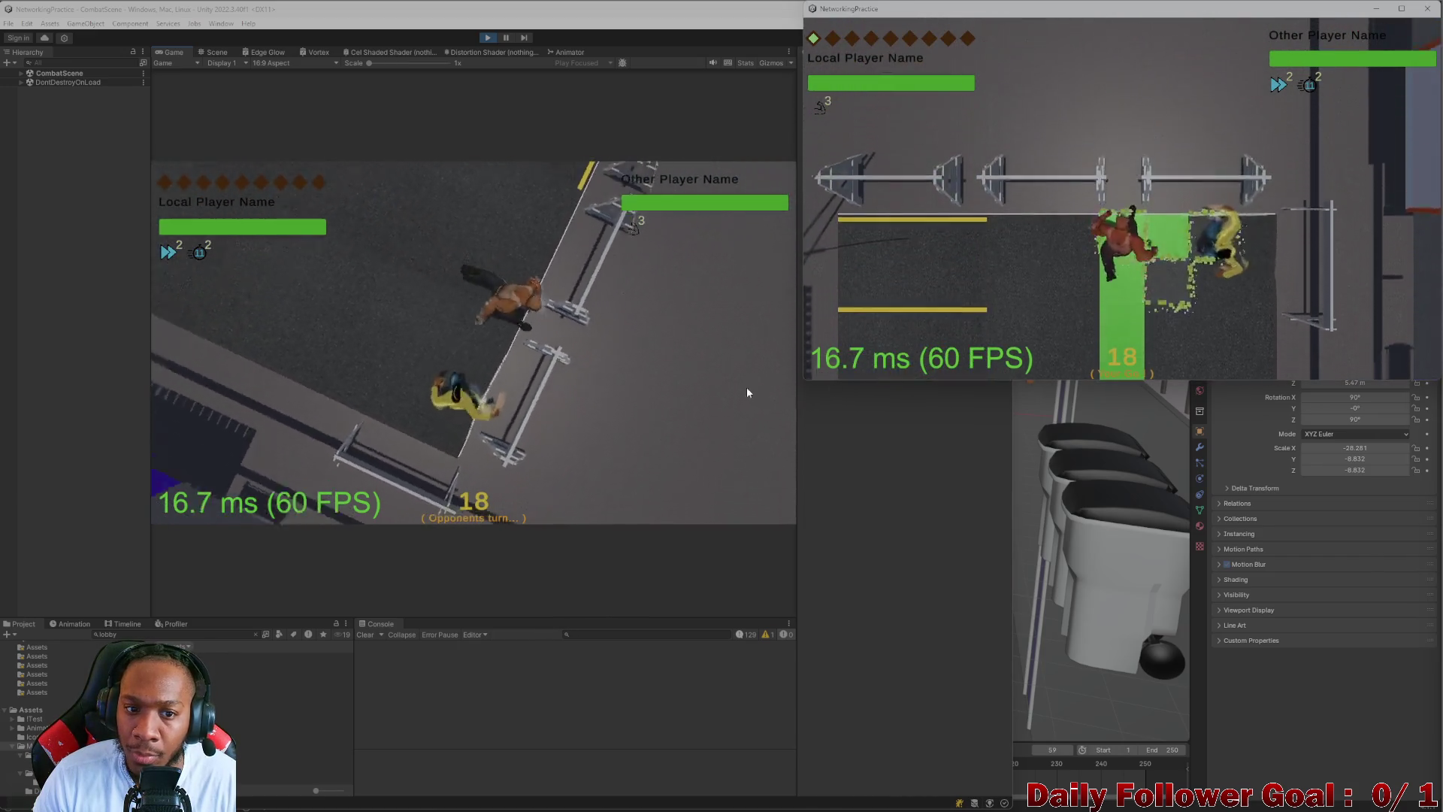
left_click(893, 356)
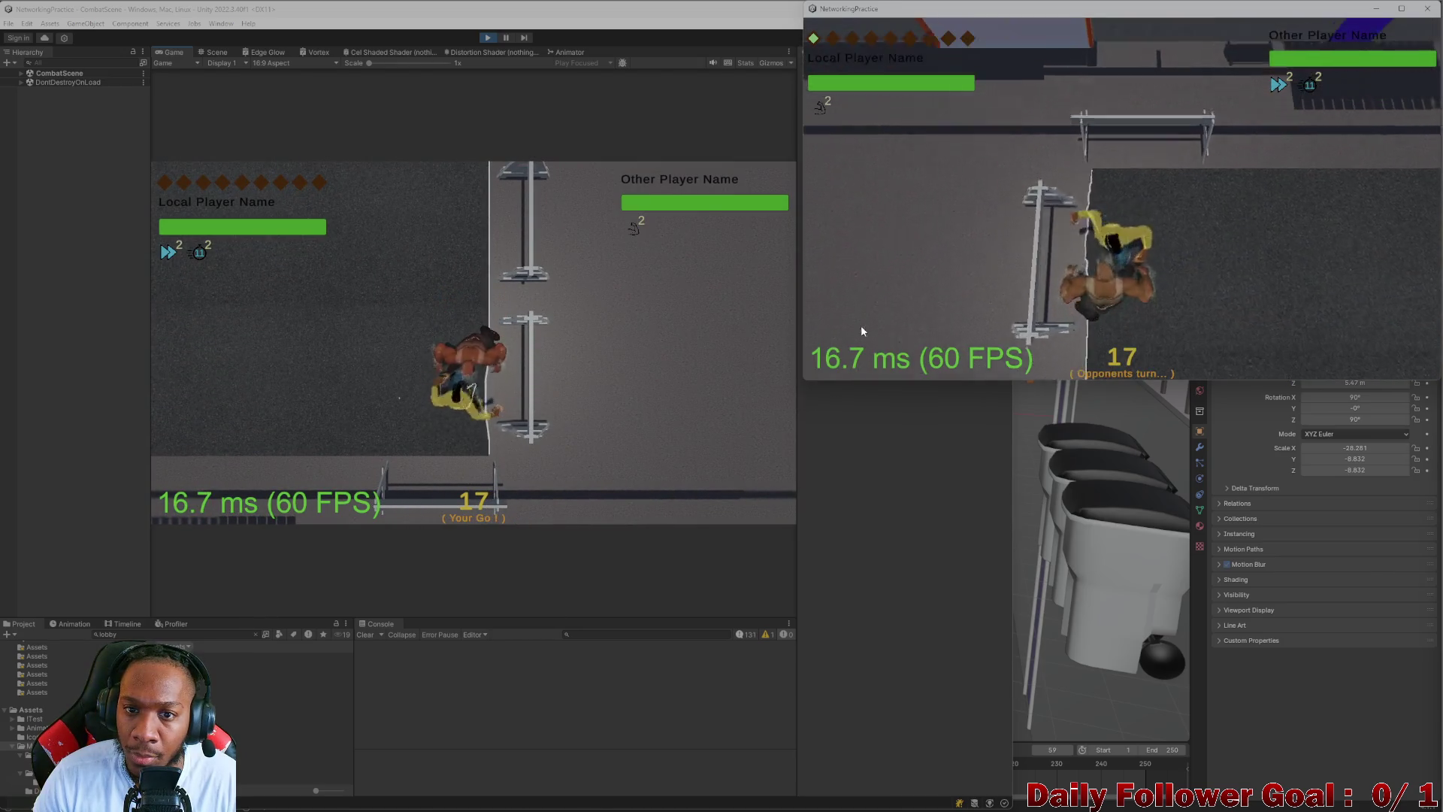
left_click(401, 404)
- Roll the die, attack the yellow character, and confirm a planned move
left_click(807, 376)
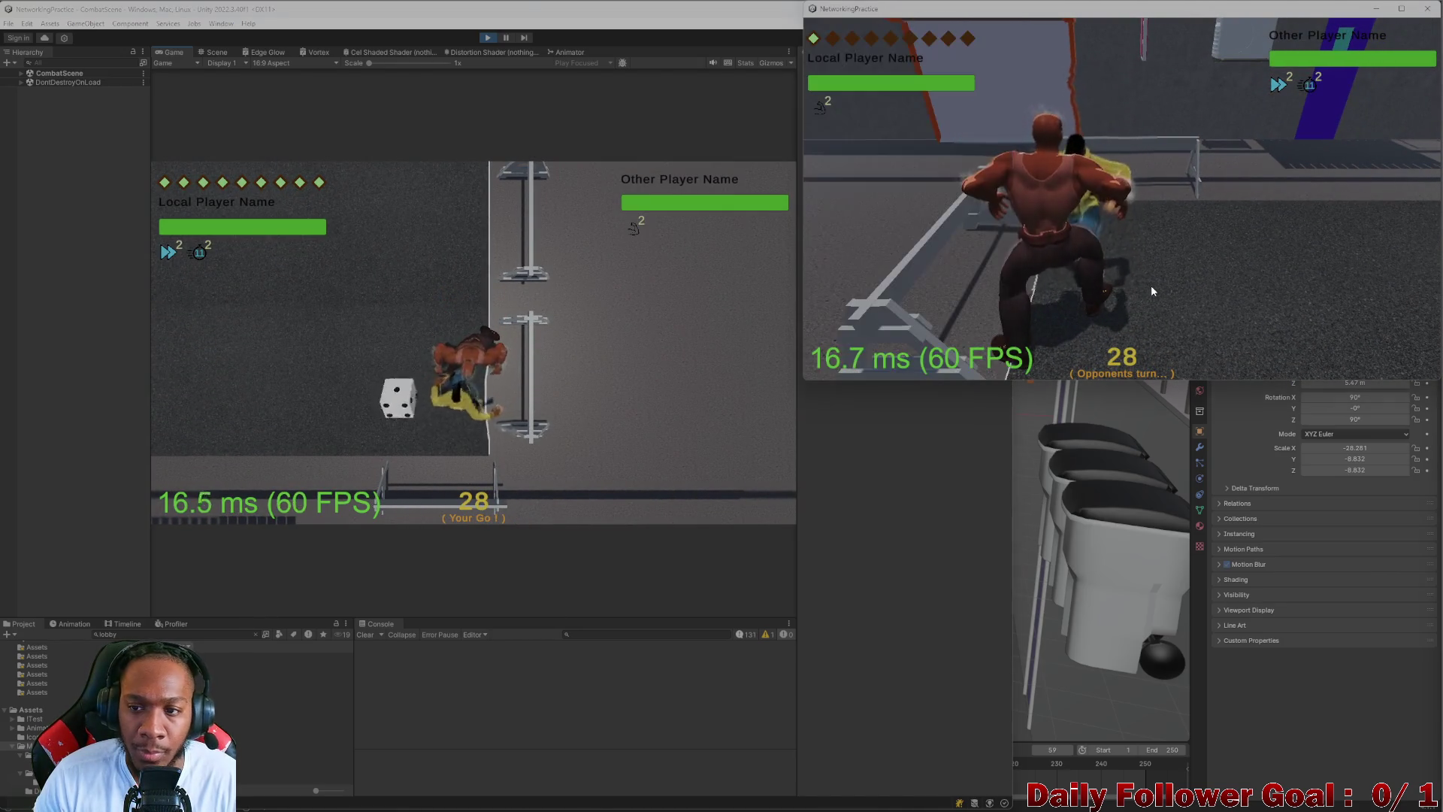
left_click(249, 455)
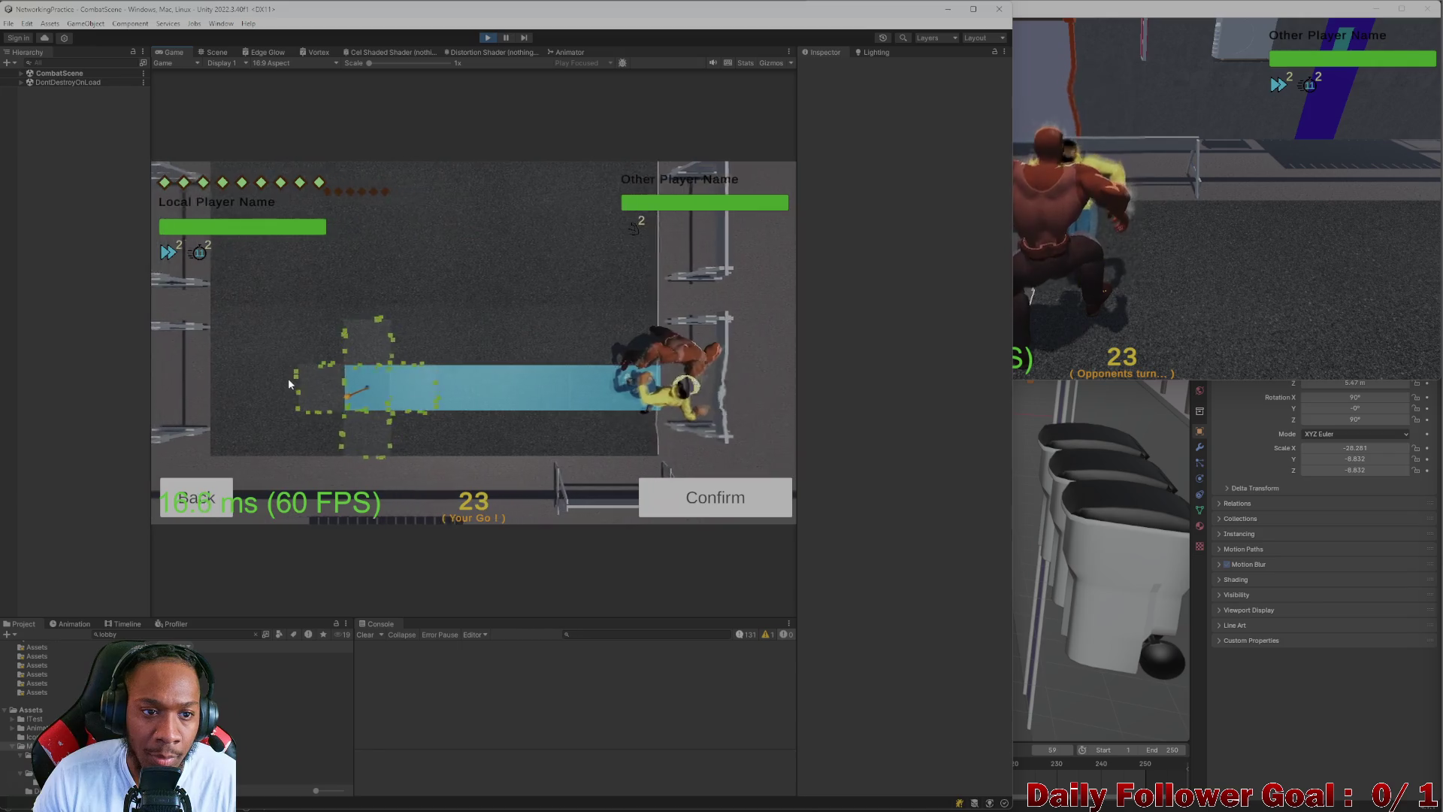
left_click(289, 383)
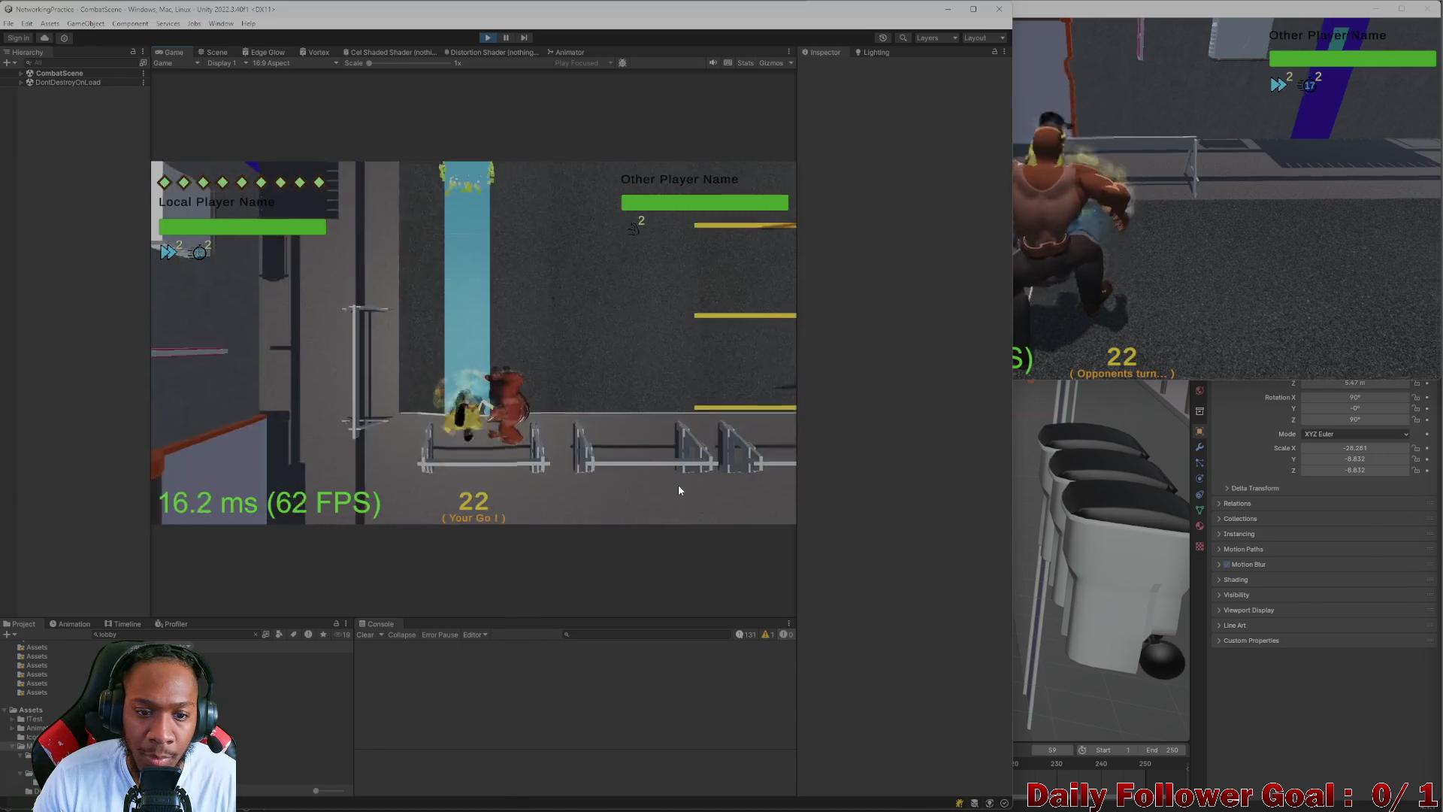
key("m")
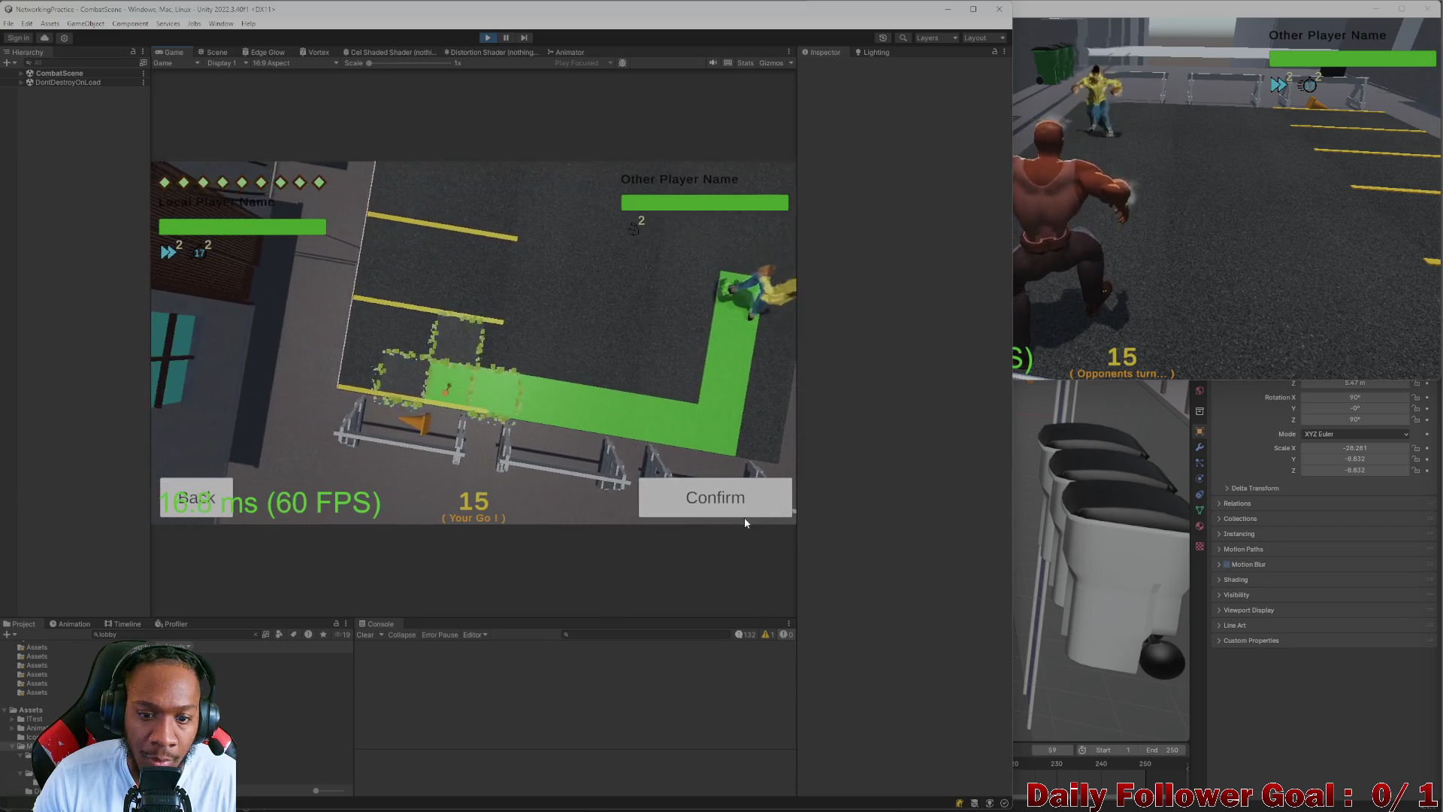
left_click(727, 496)
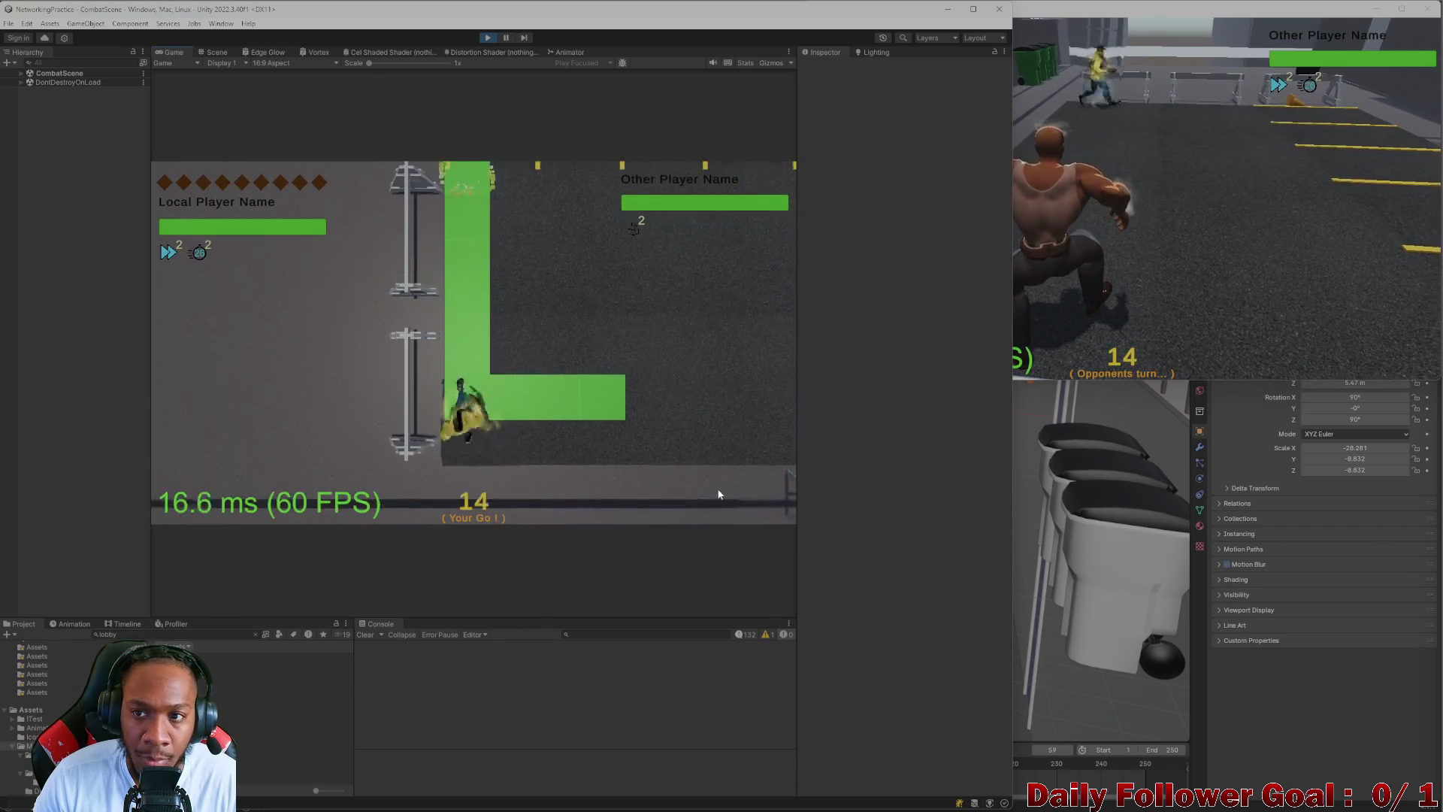
- In the standalone window, roll and move along a zigzag path, then end the turn
left_click(1182, 258)
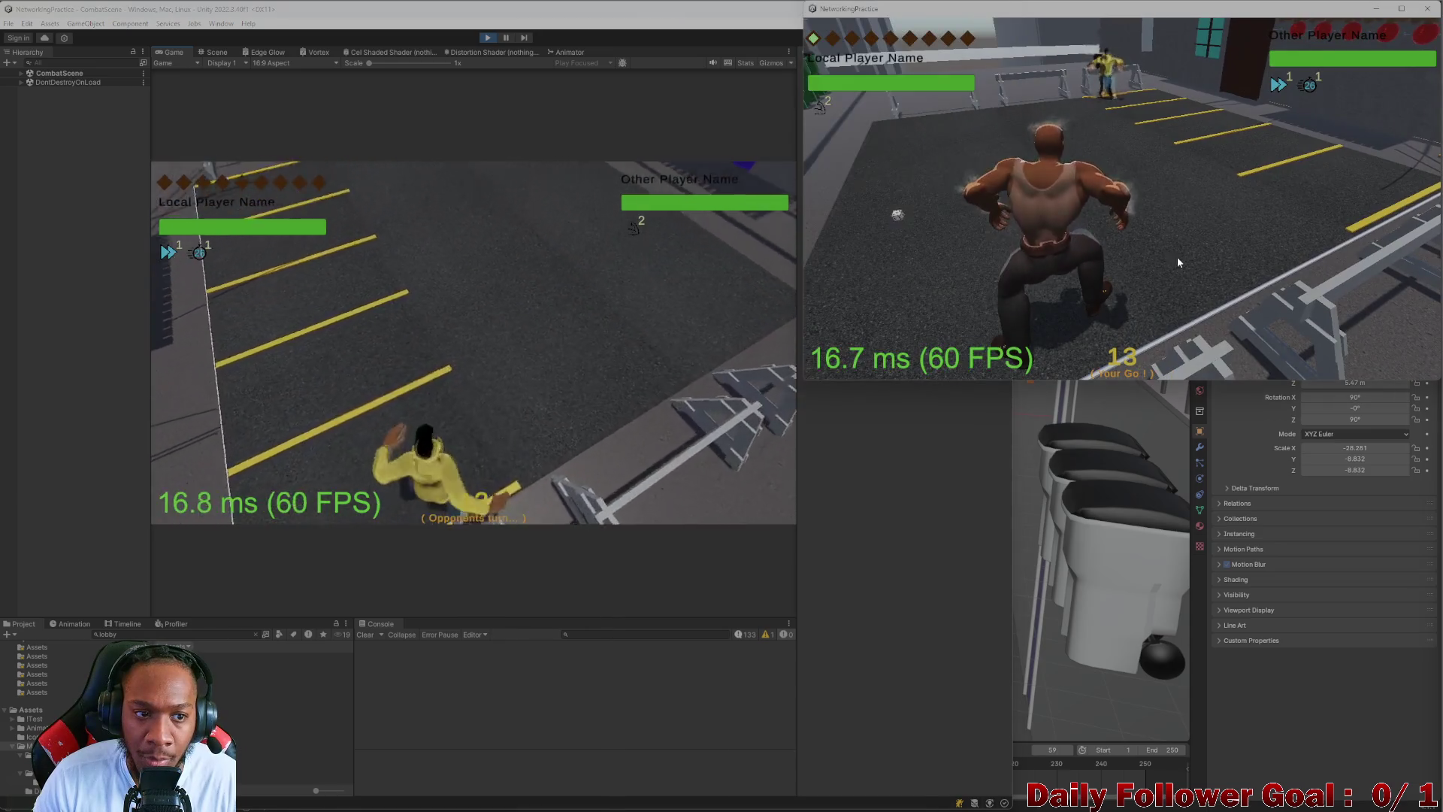
left_click(883, 213)
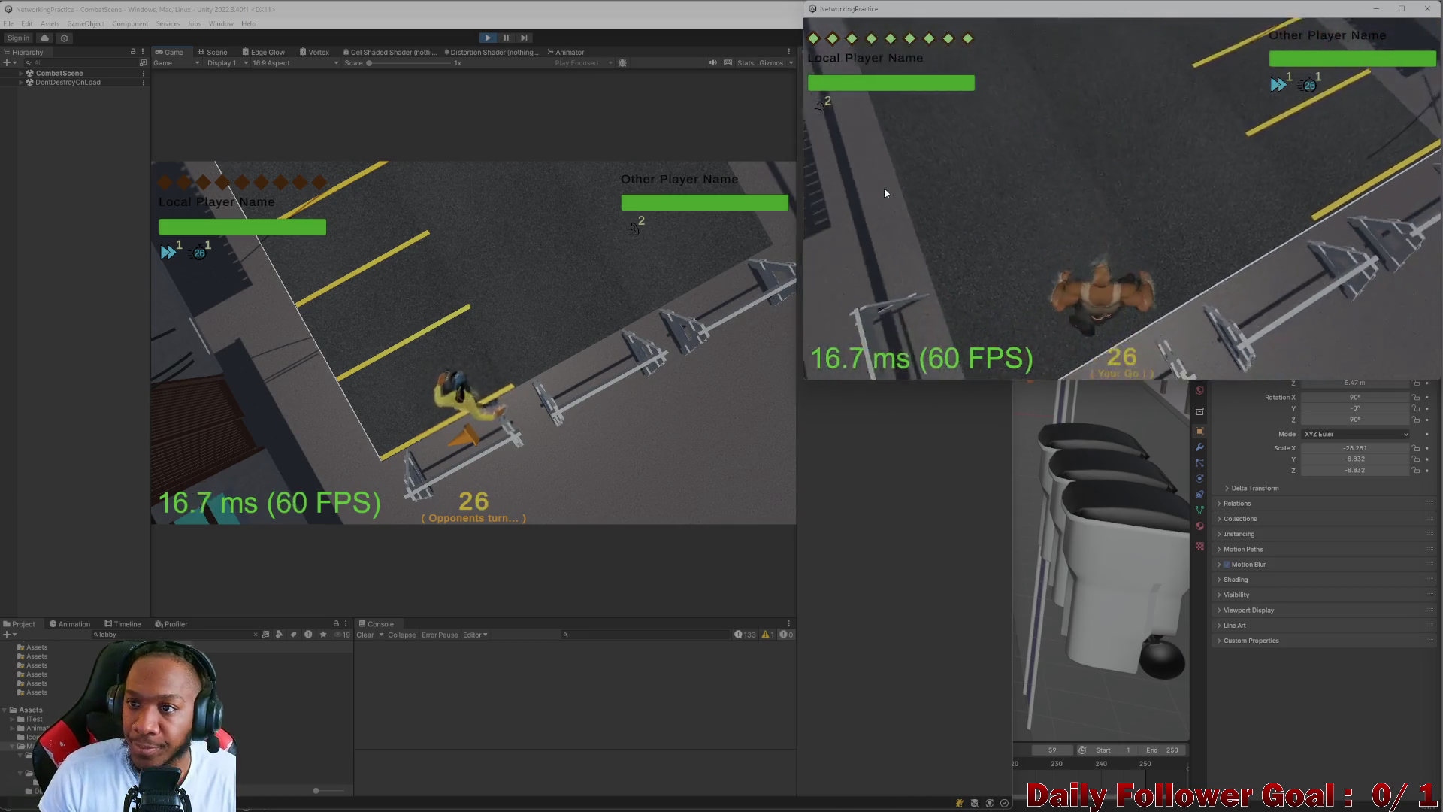
left_click(922, 267)
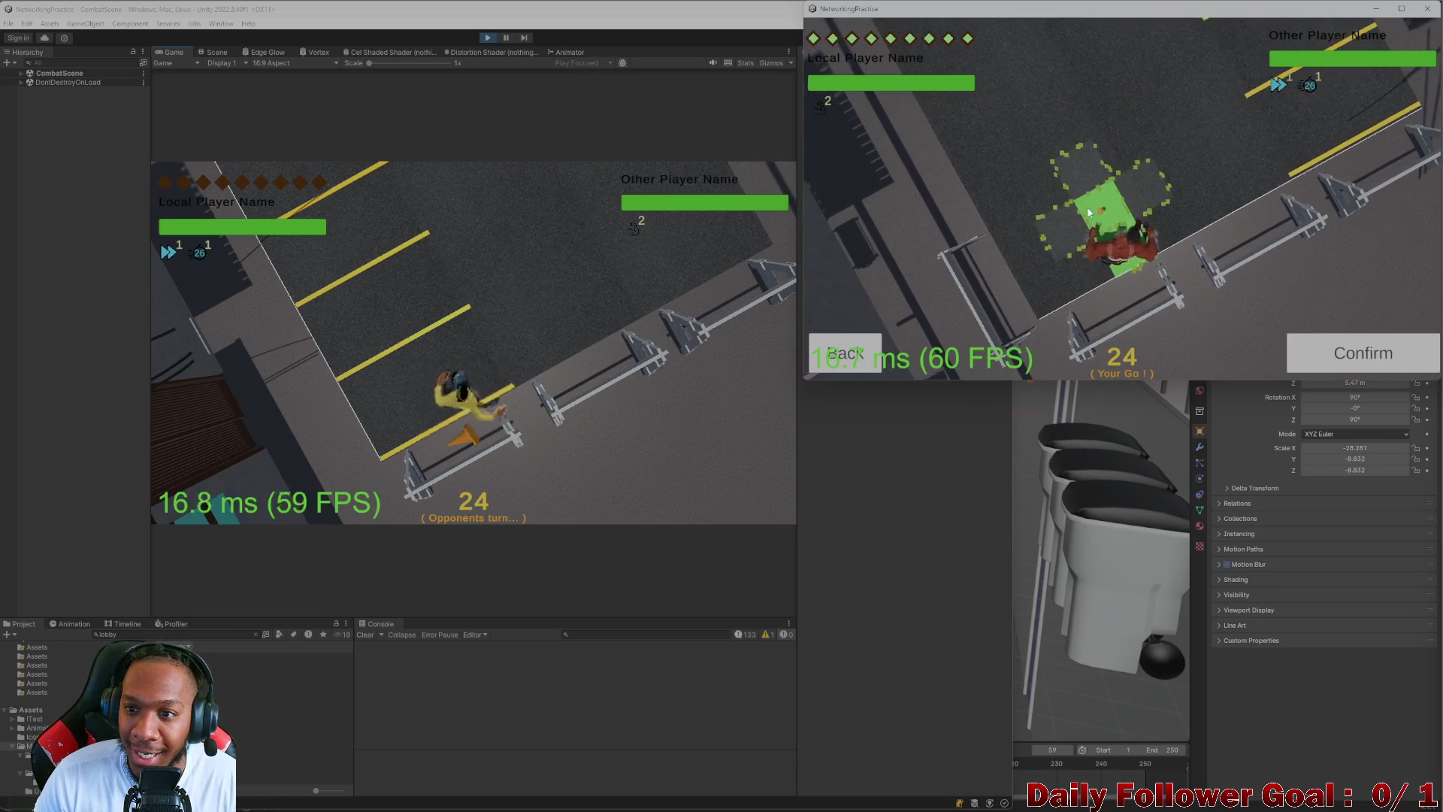
left_click(1126, 160)
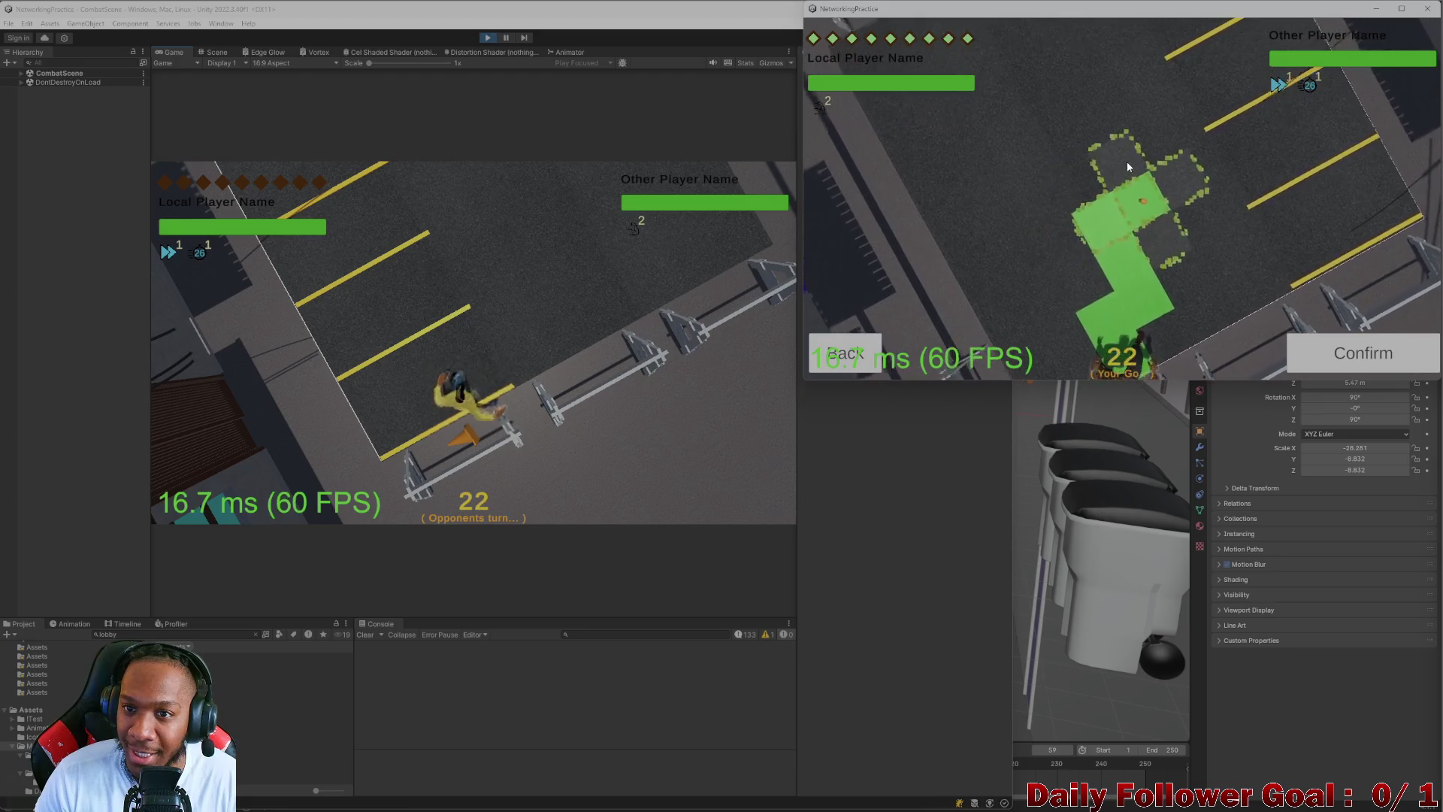
left_click(1108, 141)
left_click(1129, 143)
left_click(1112, 116)
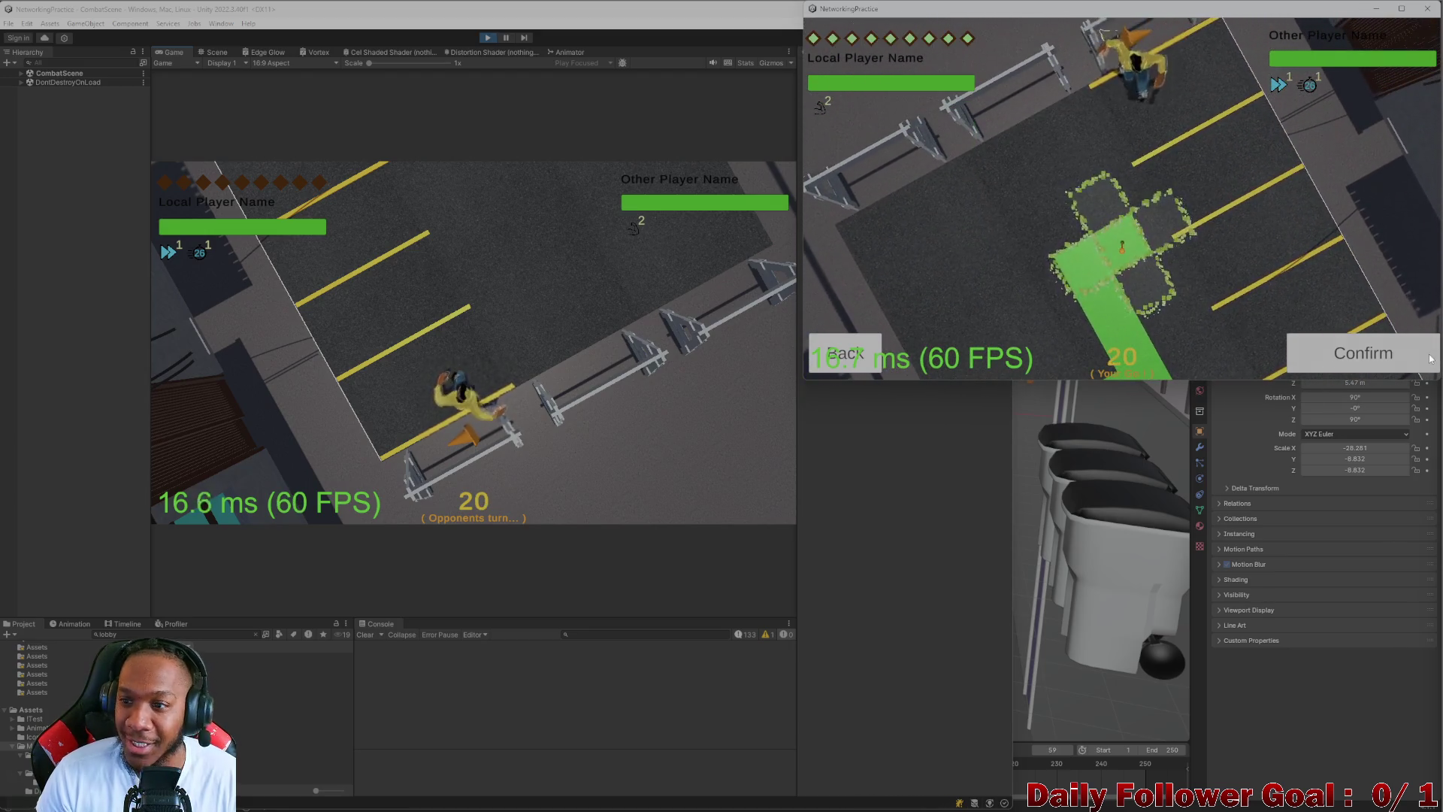
left_click(1416, 351)
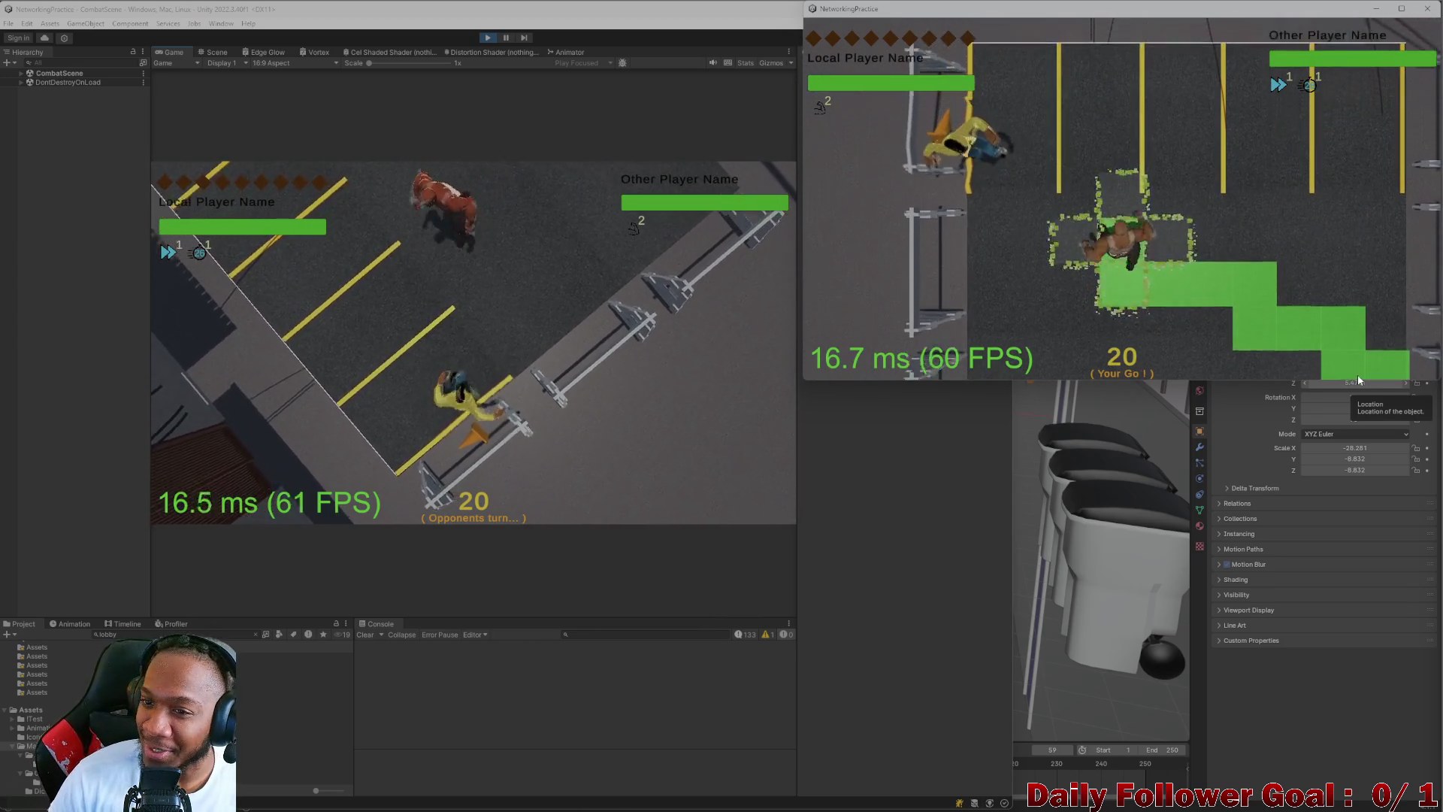
left_click(931, 351)
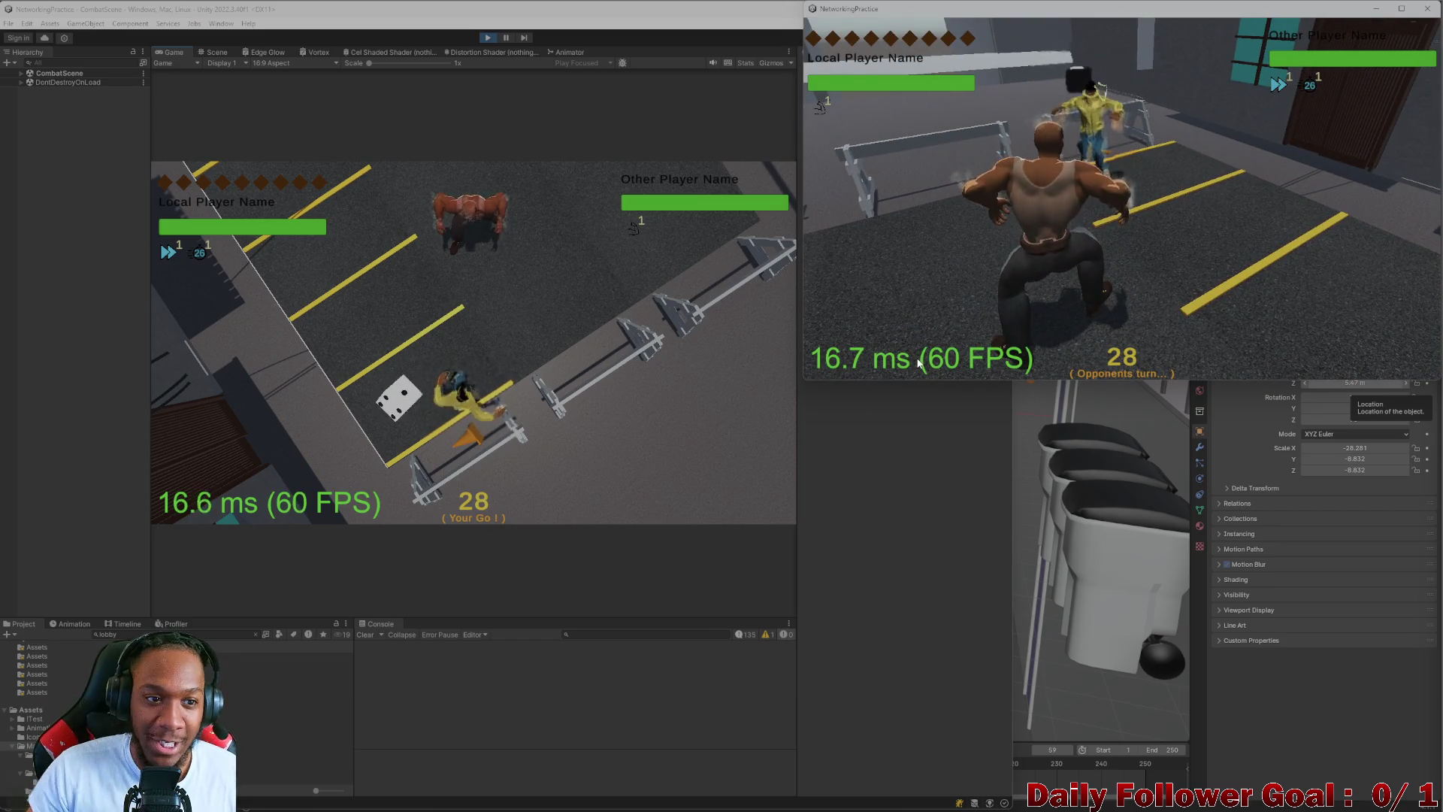
- Back in the editor, move the yellow Speedster along a new green path beside the brawler
left_click(438, 425)
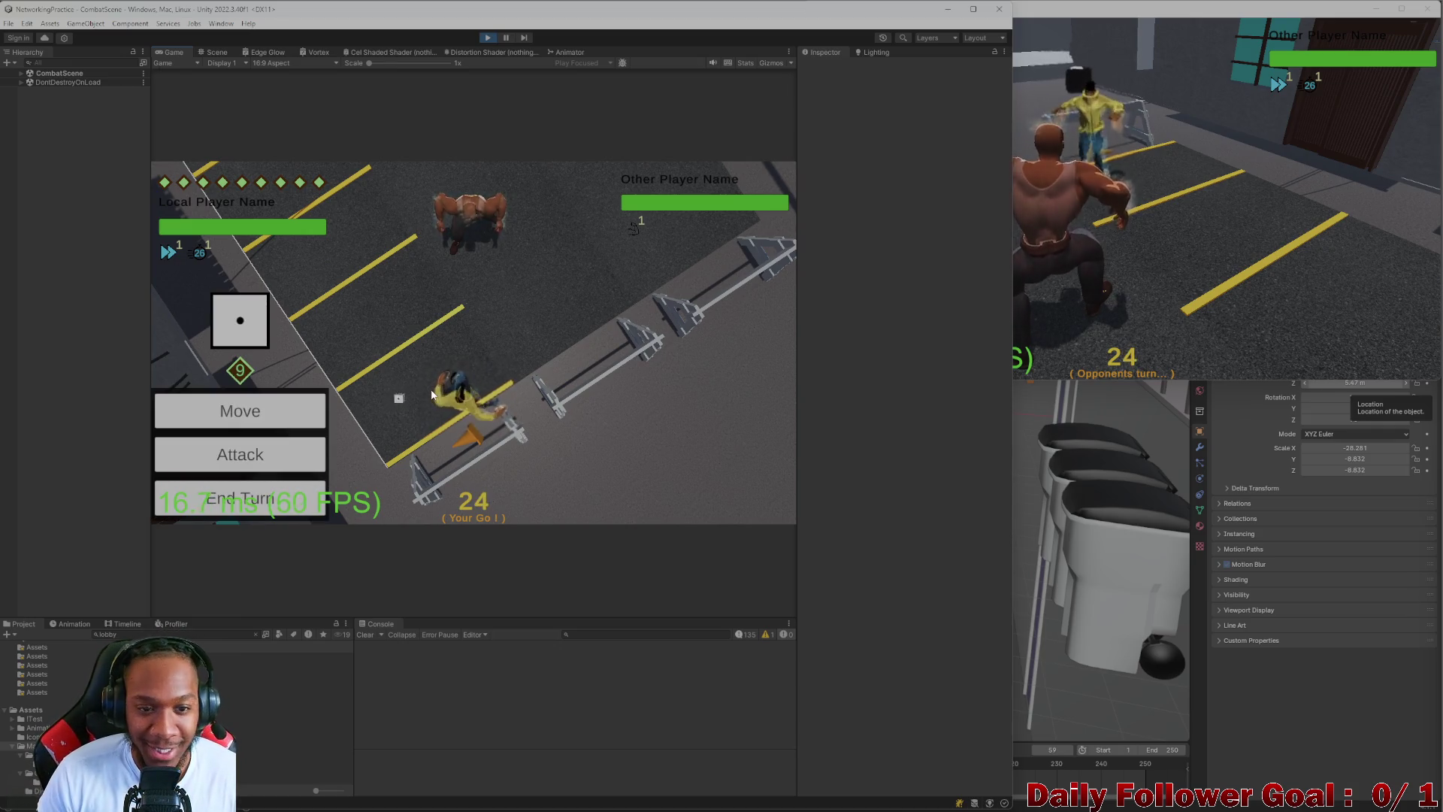
left_click(273, 426)
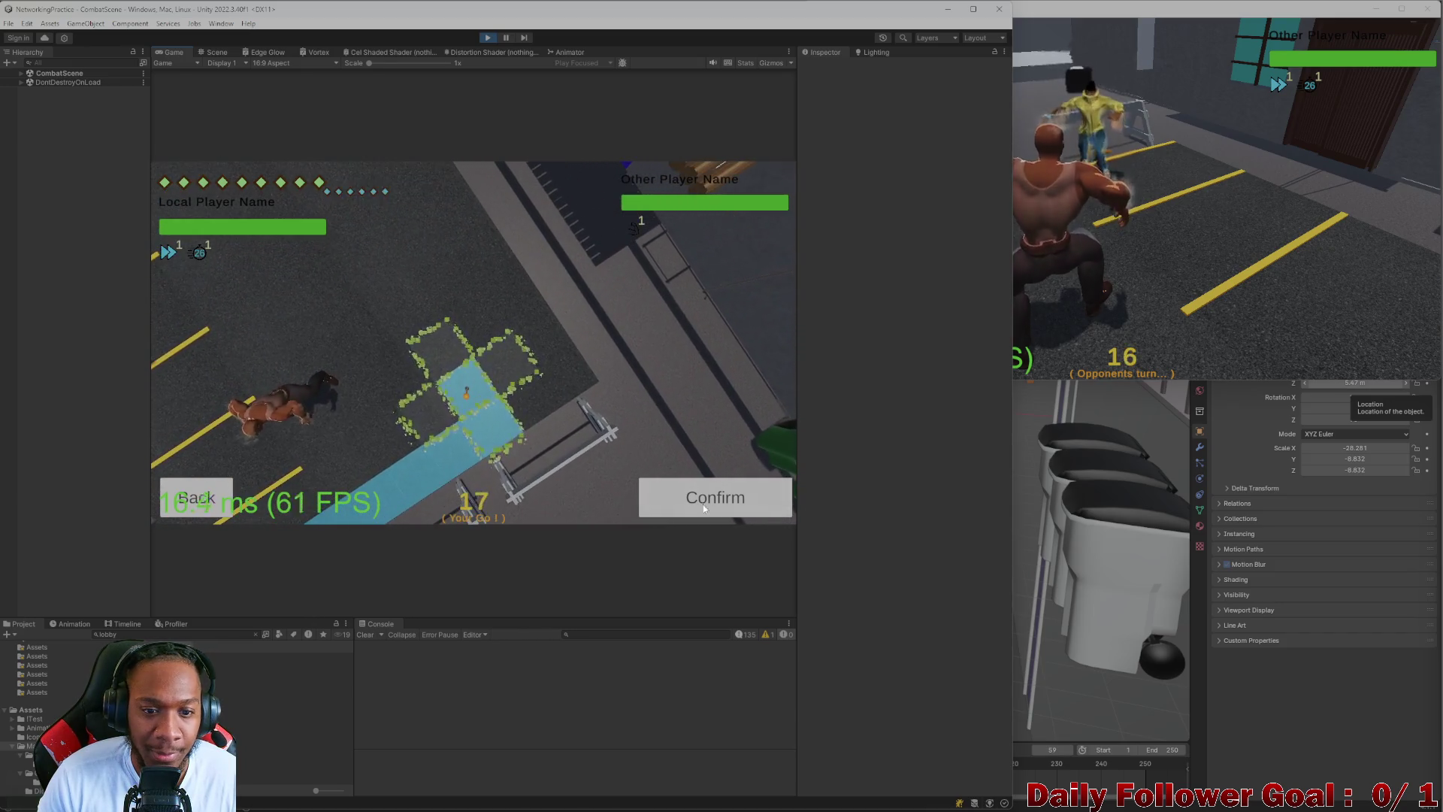
left_click(715, 497)
left_click(1095, 303)
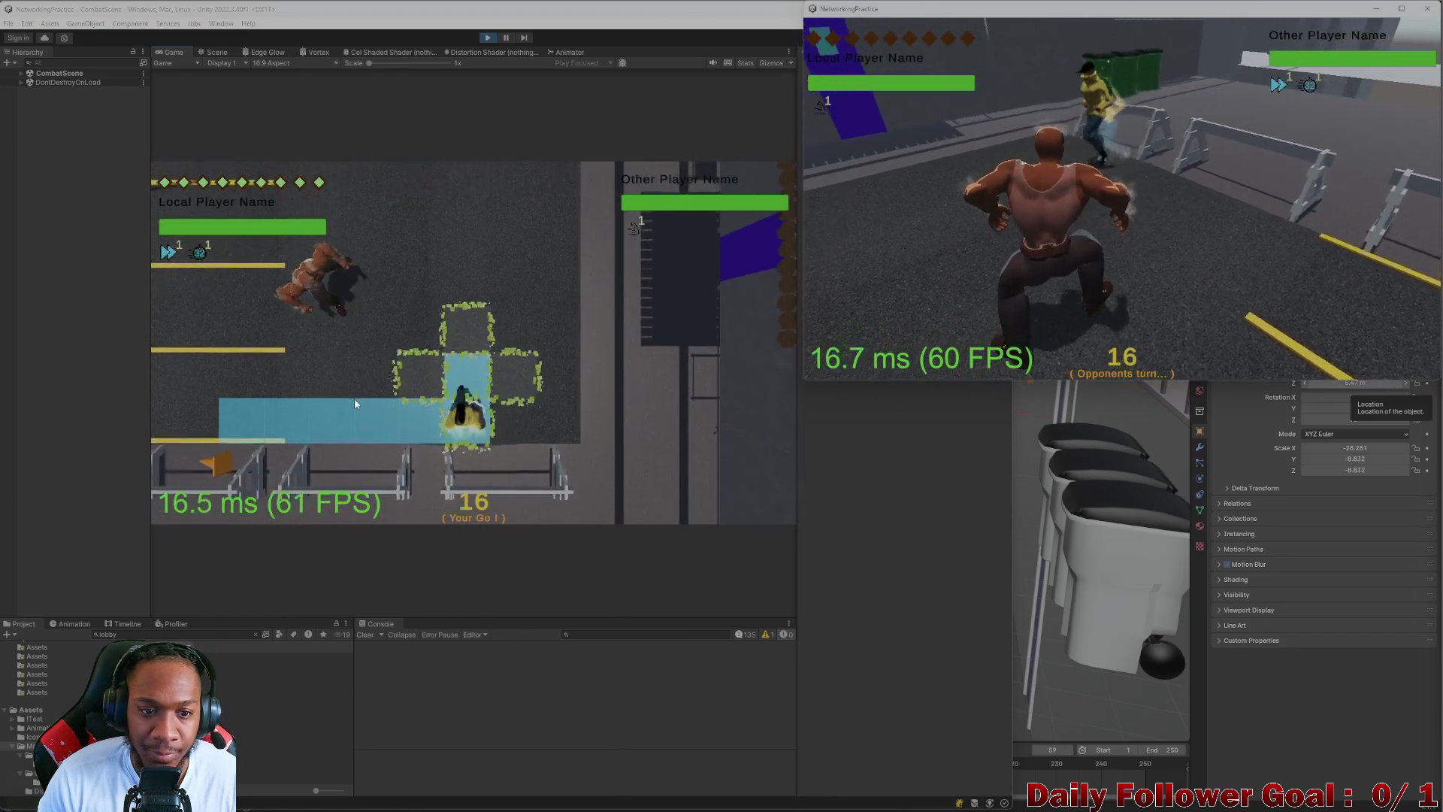
left_click(458, 406)
left_click(238, 409)
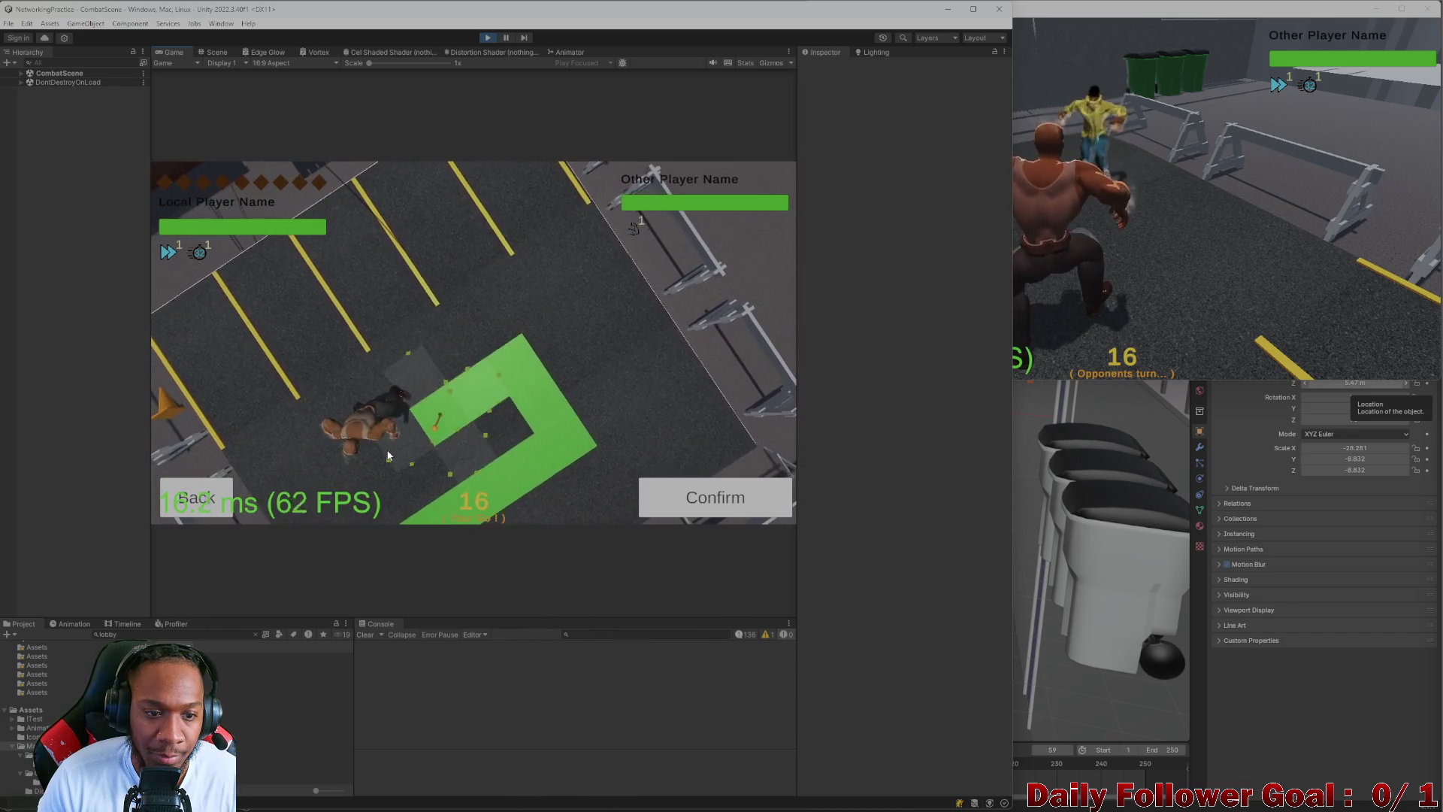
left_click(389, 456)
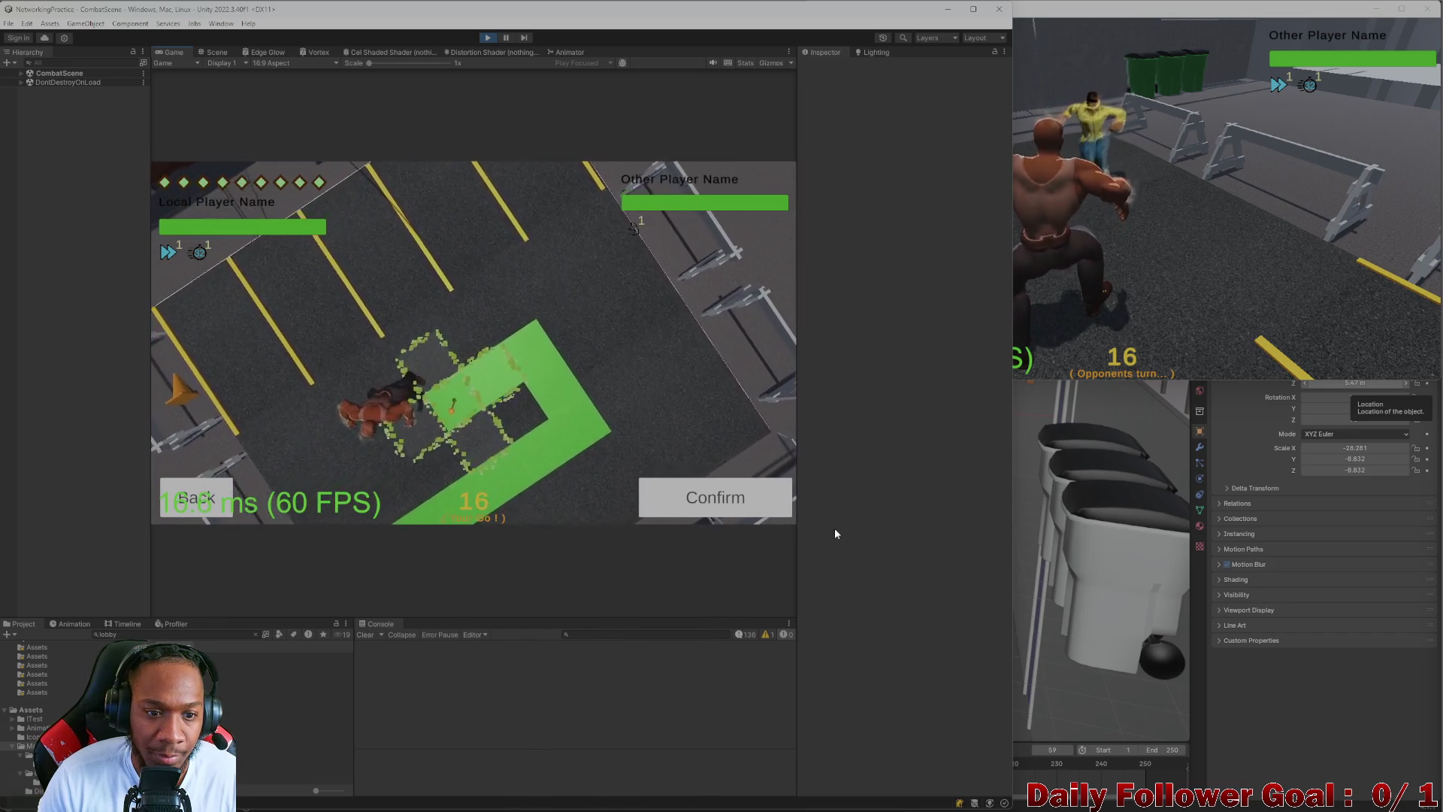
left_click(1113, 292)
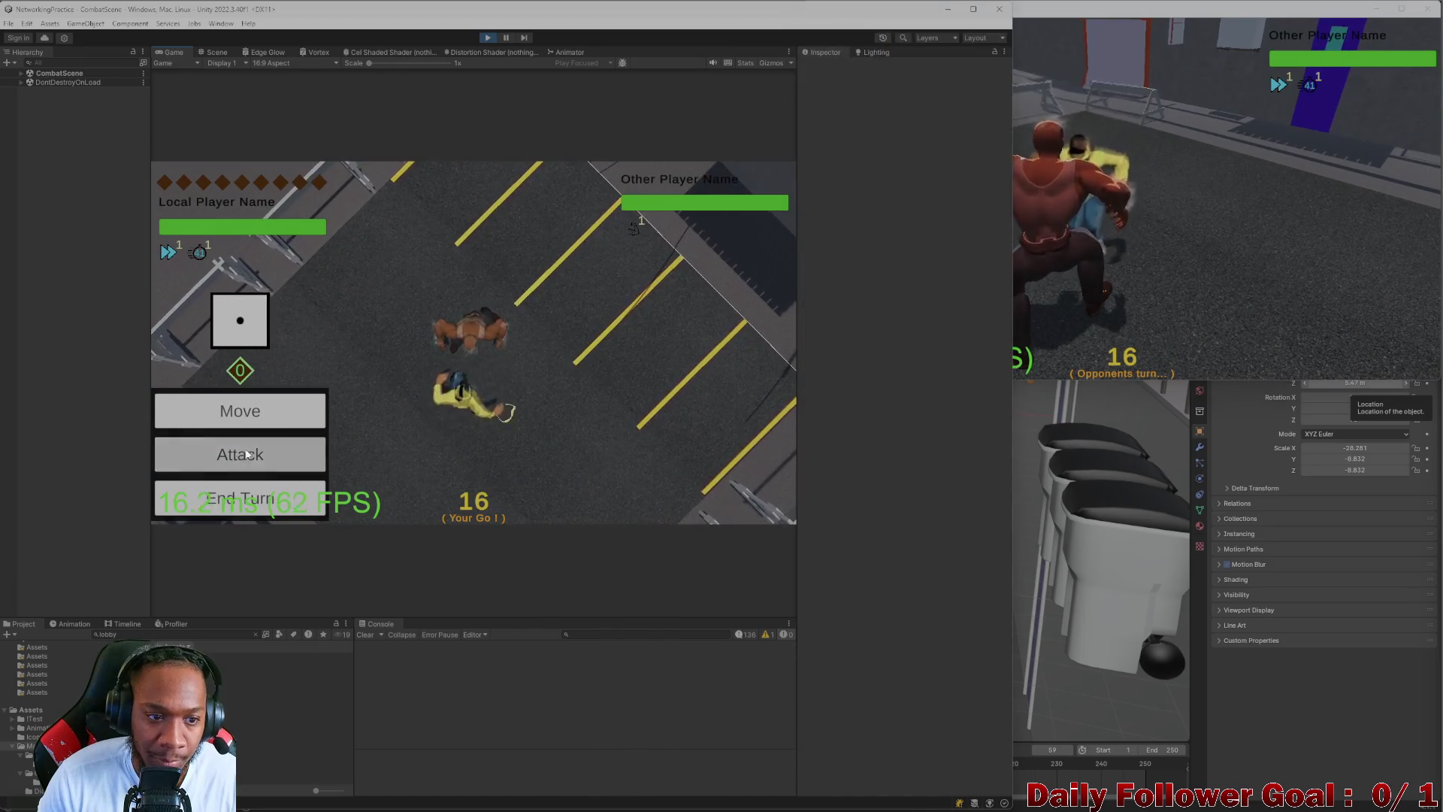
- Hit the opponent with Quick Punch, end the turn, close the build window, and stop Play mode
left_click(258, 448)
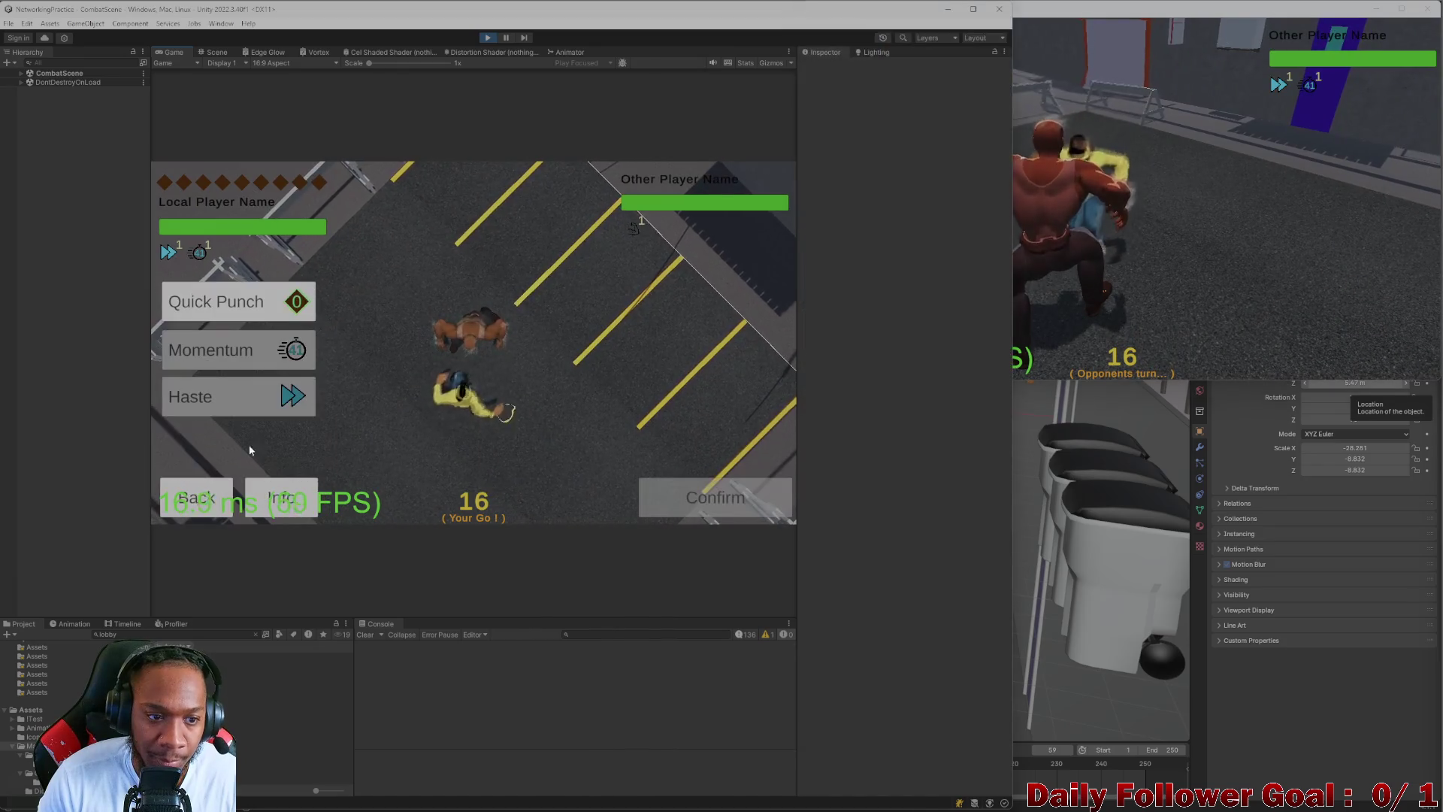
left_click(218, 302)
left_click(715, 498)
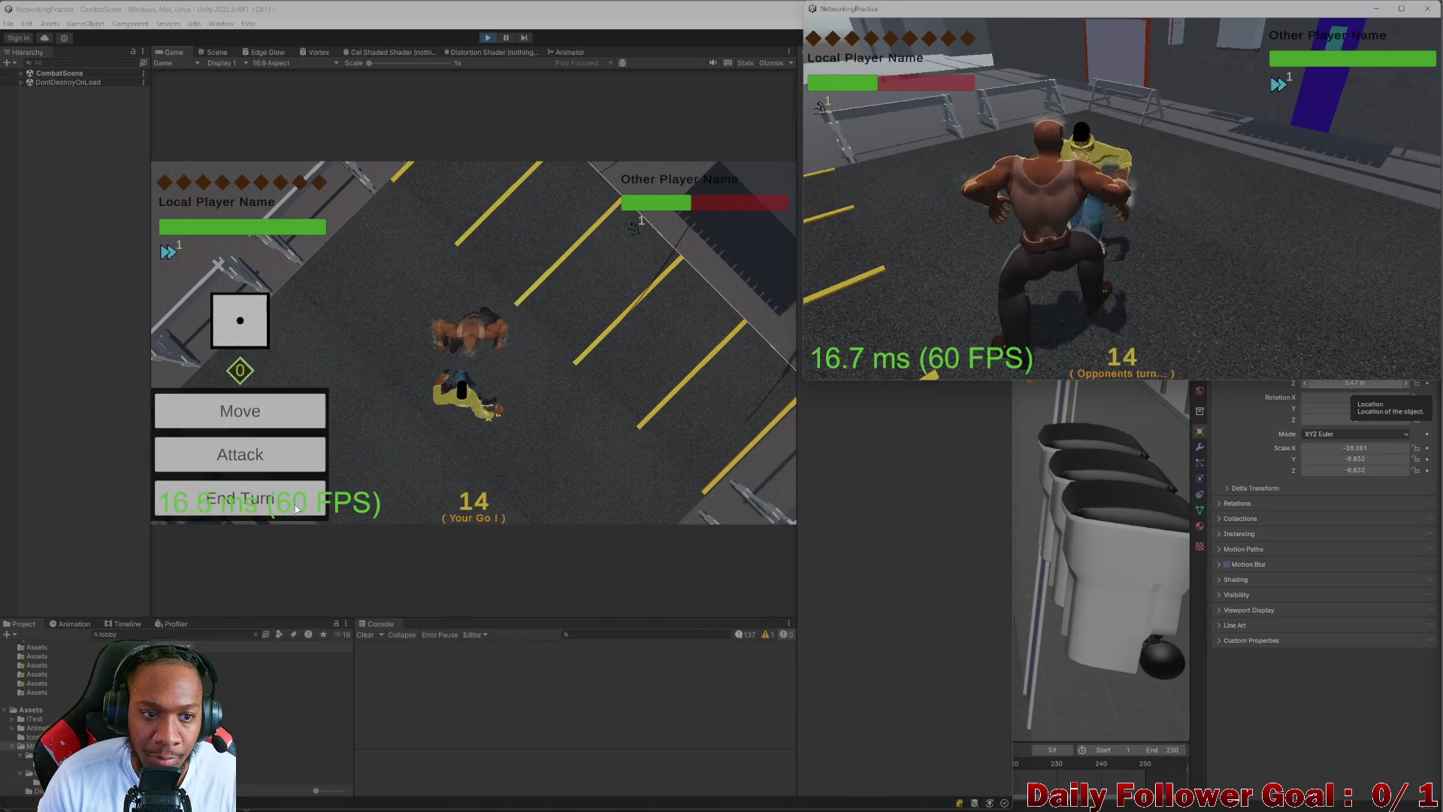
left_click(286, 504)
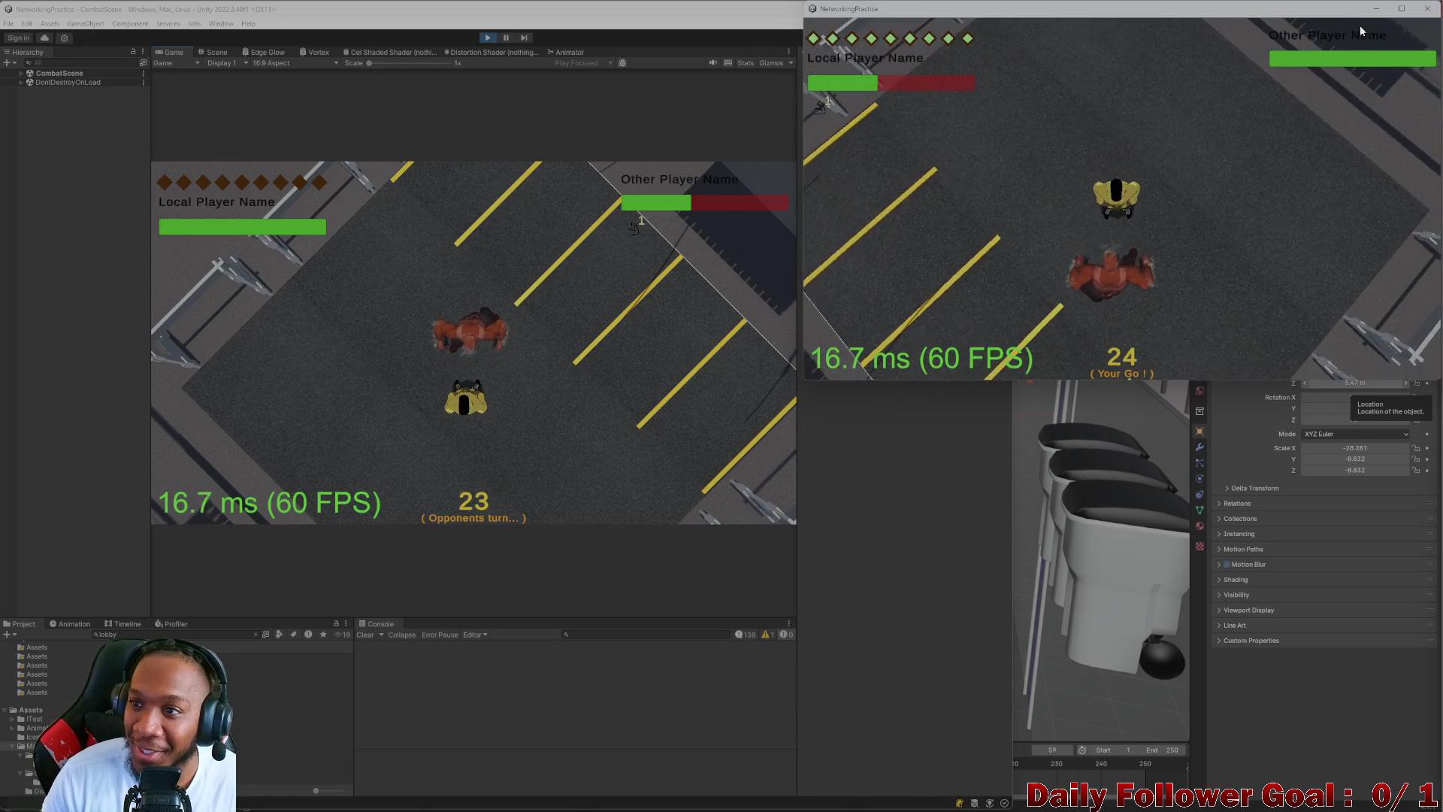
left_click(1427, 8)
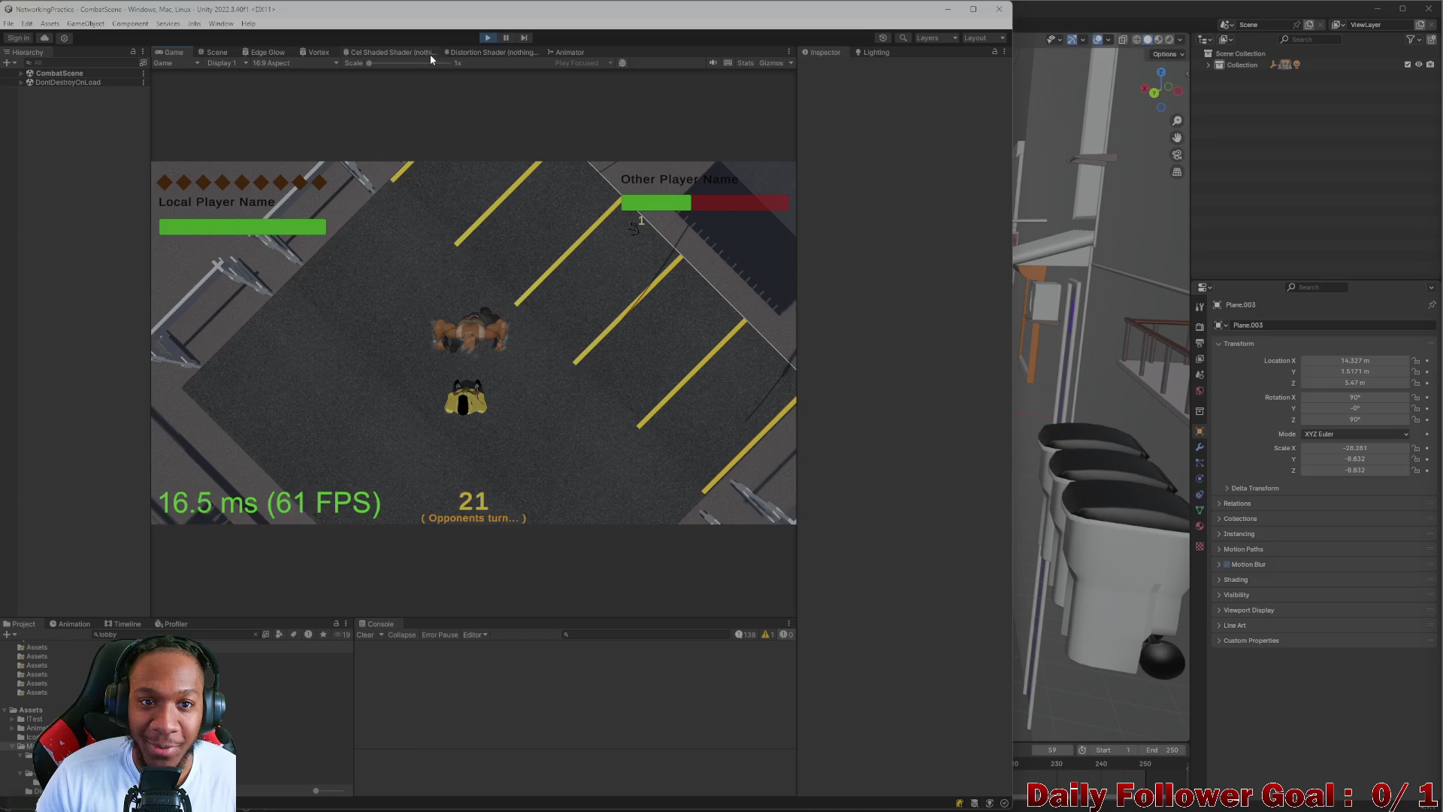
left_click(490, 39)
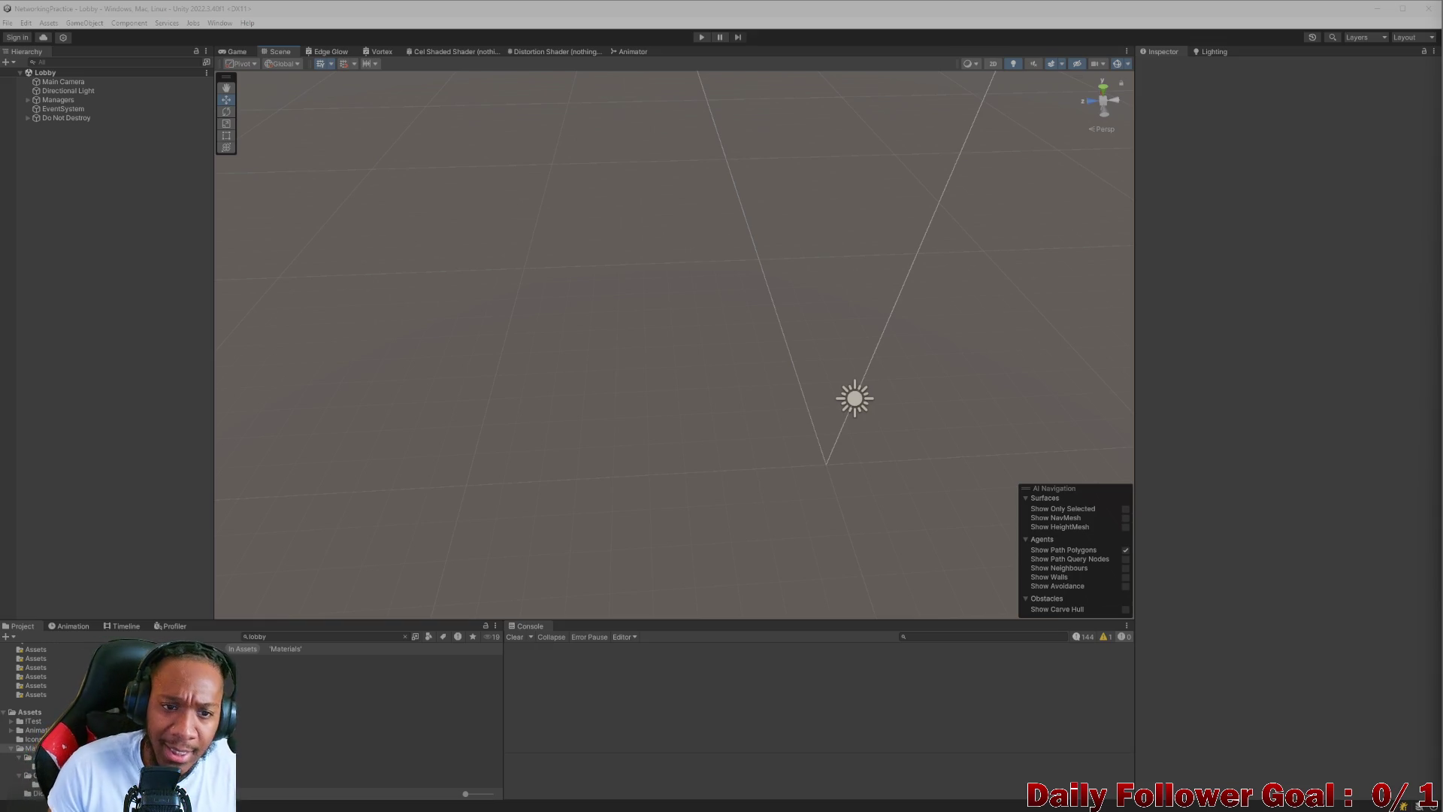
- Find CombatScene with a 'combat' search in the Project window and open it
left_click(406, 637)
type("mbat")
key("Down")
key("Return")
- Zoom and pan the Scene view to look down over the parking lot
scroll(686, 441, "up", 10)
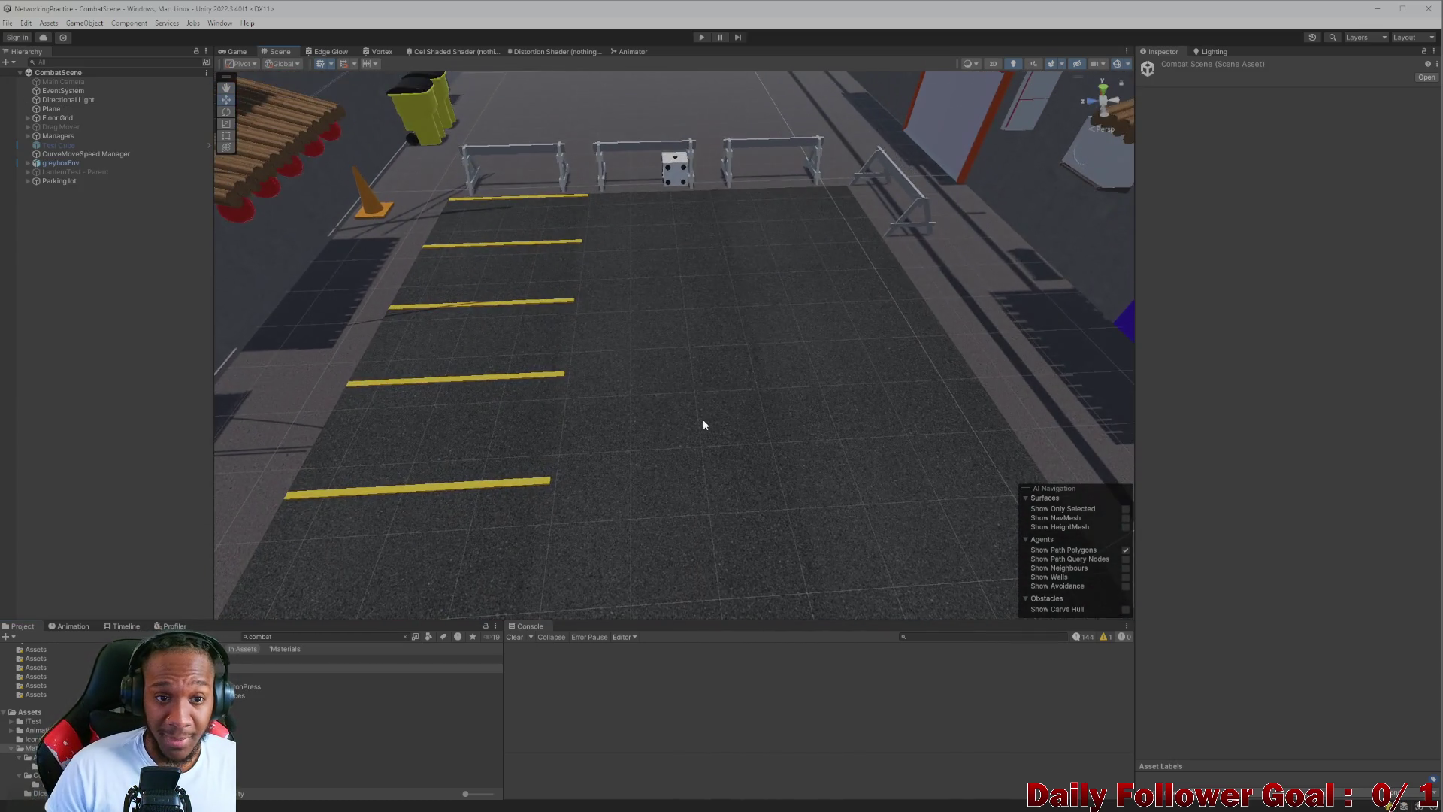
scroll(703, 425, "down", 10)
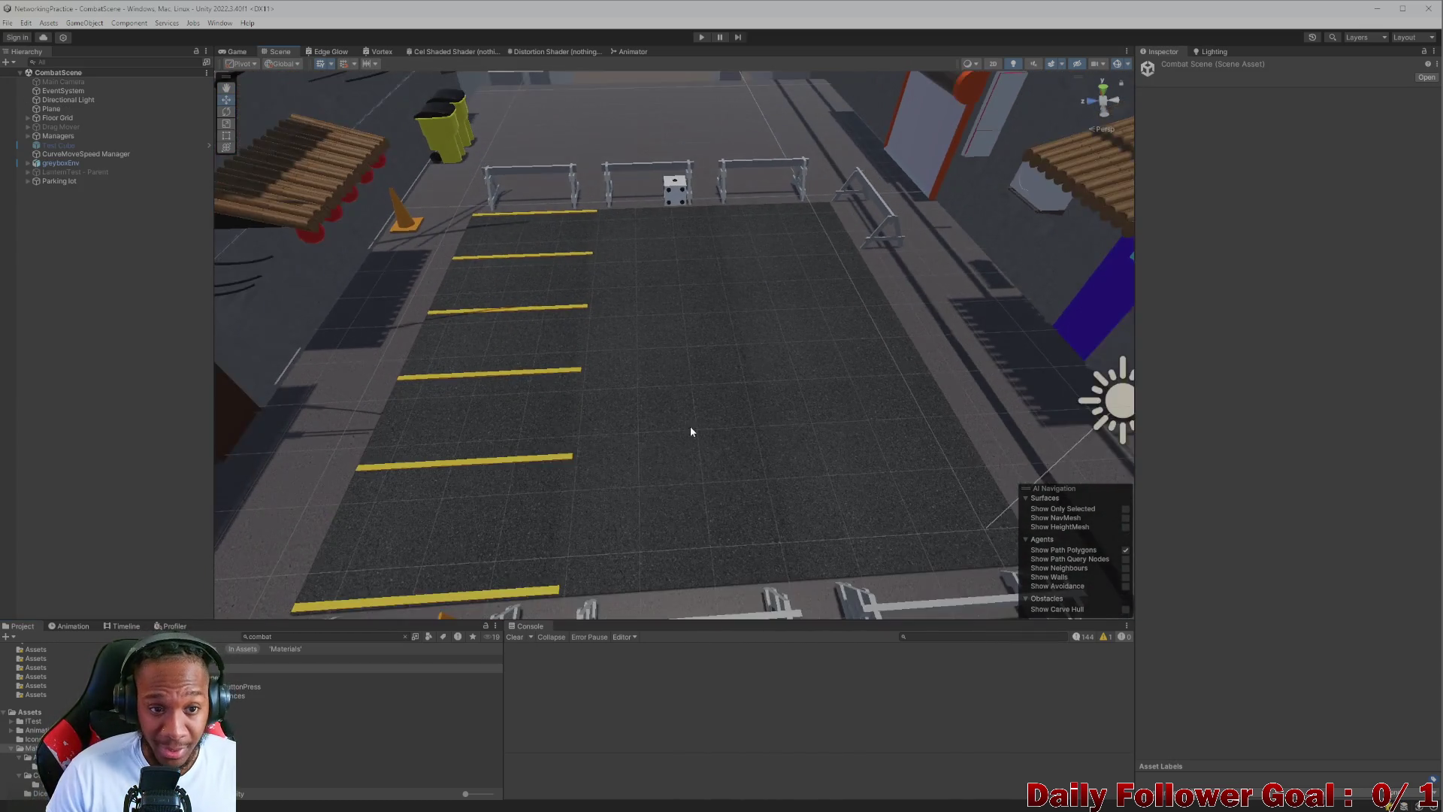
left_click_drag(735, 414, 718, 451)
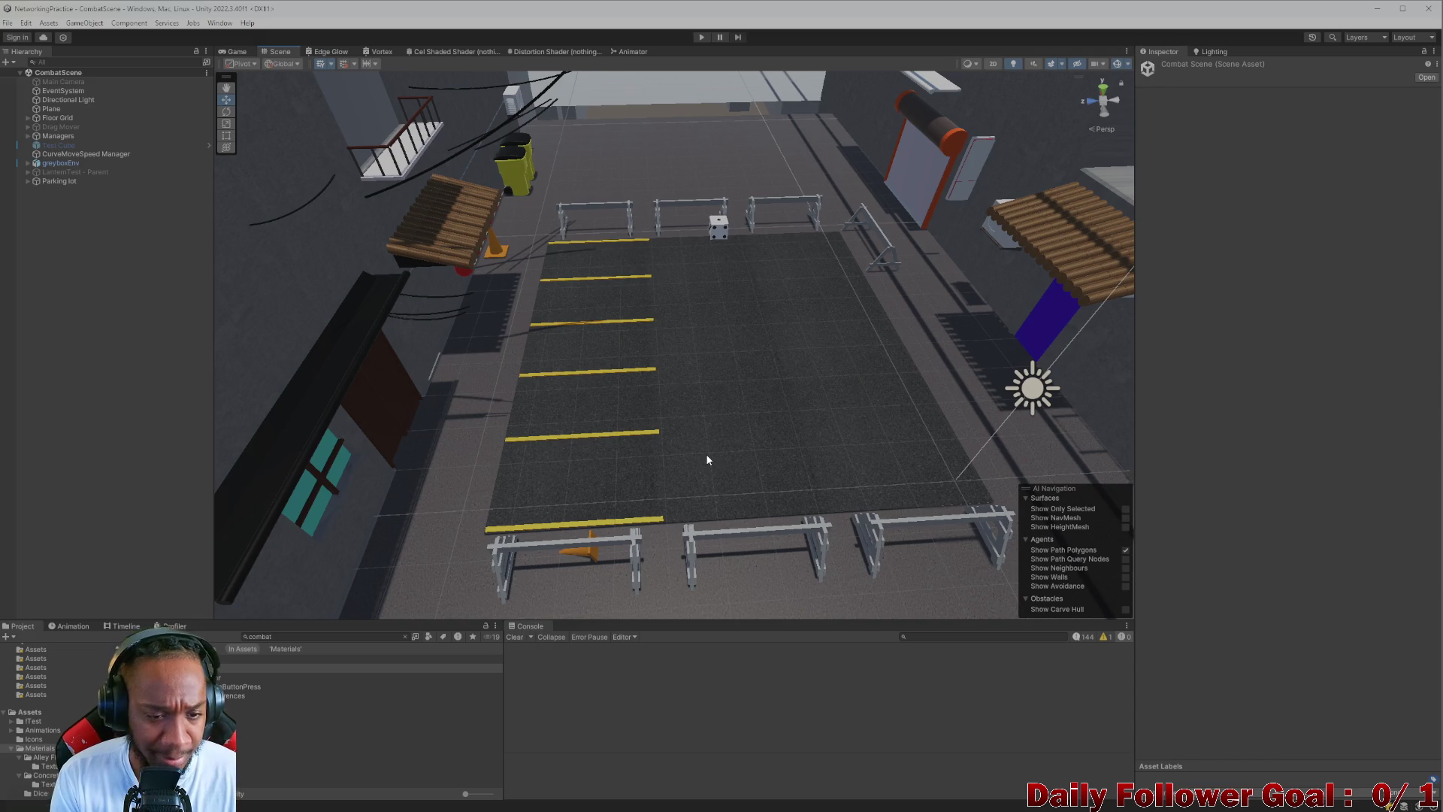
mouse_move(706, 460)
left_mouse_down()
mouse_move(517, 363)
mouse_move(499, 296)
left_mouse_up()
scroll(723, 376, "up", 3)
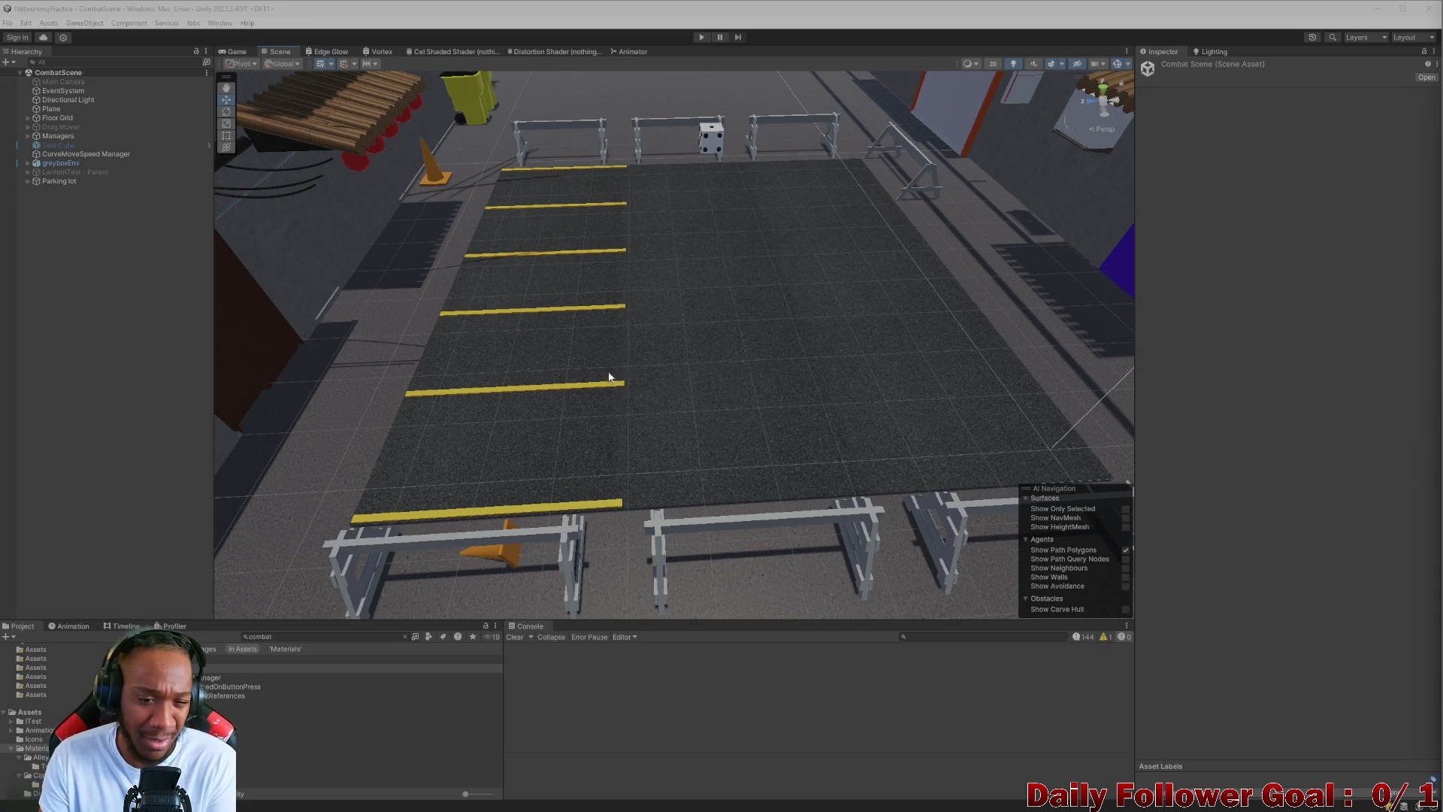
scroll(617, 360, "up", 10)
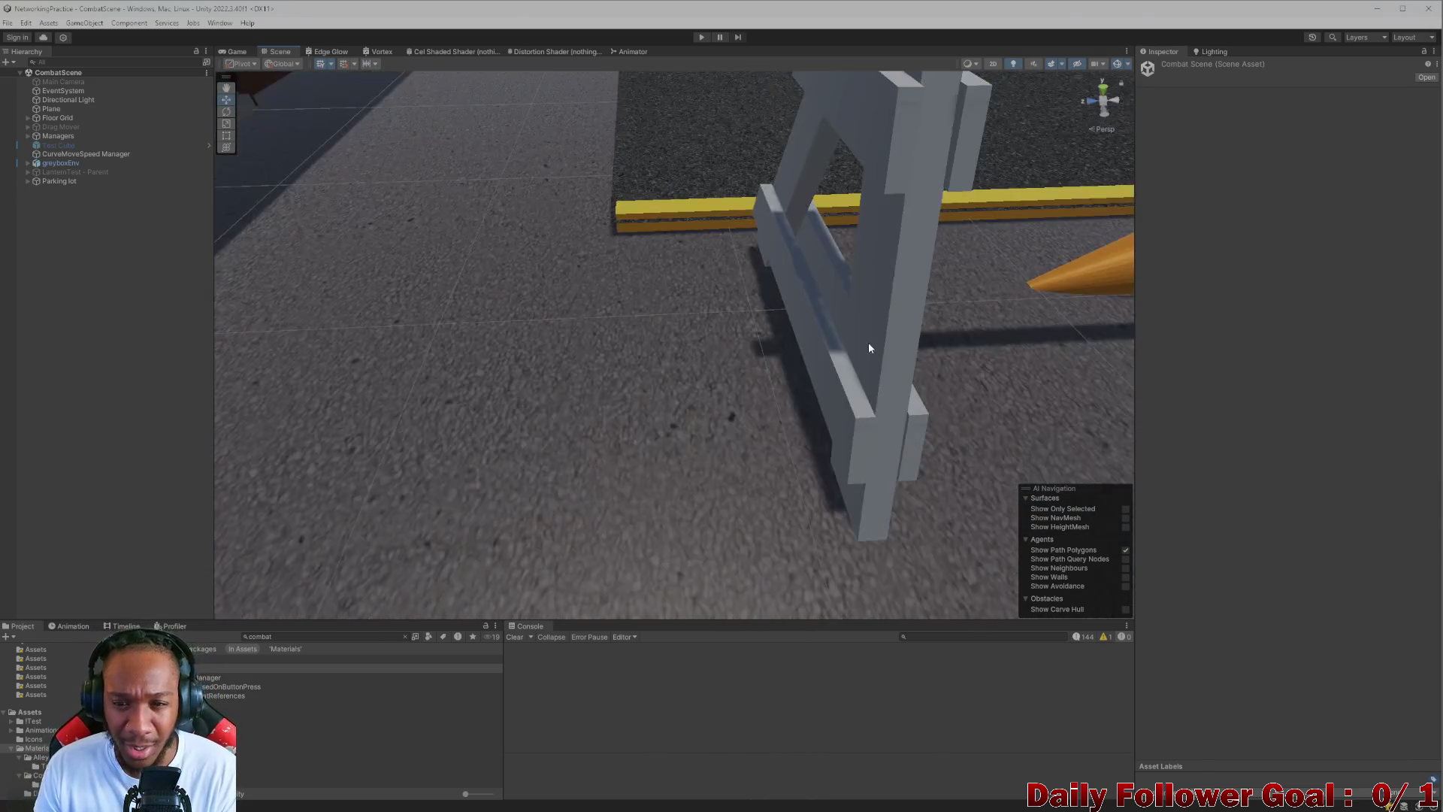
scroll(841, 351, "down", 10)
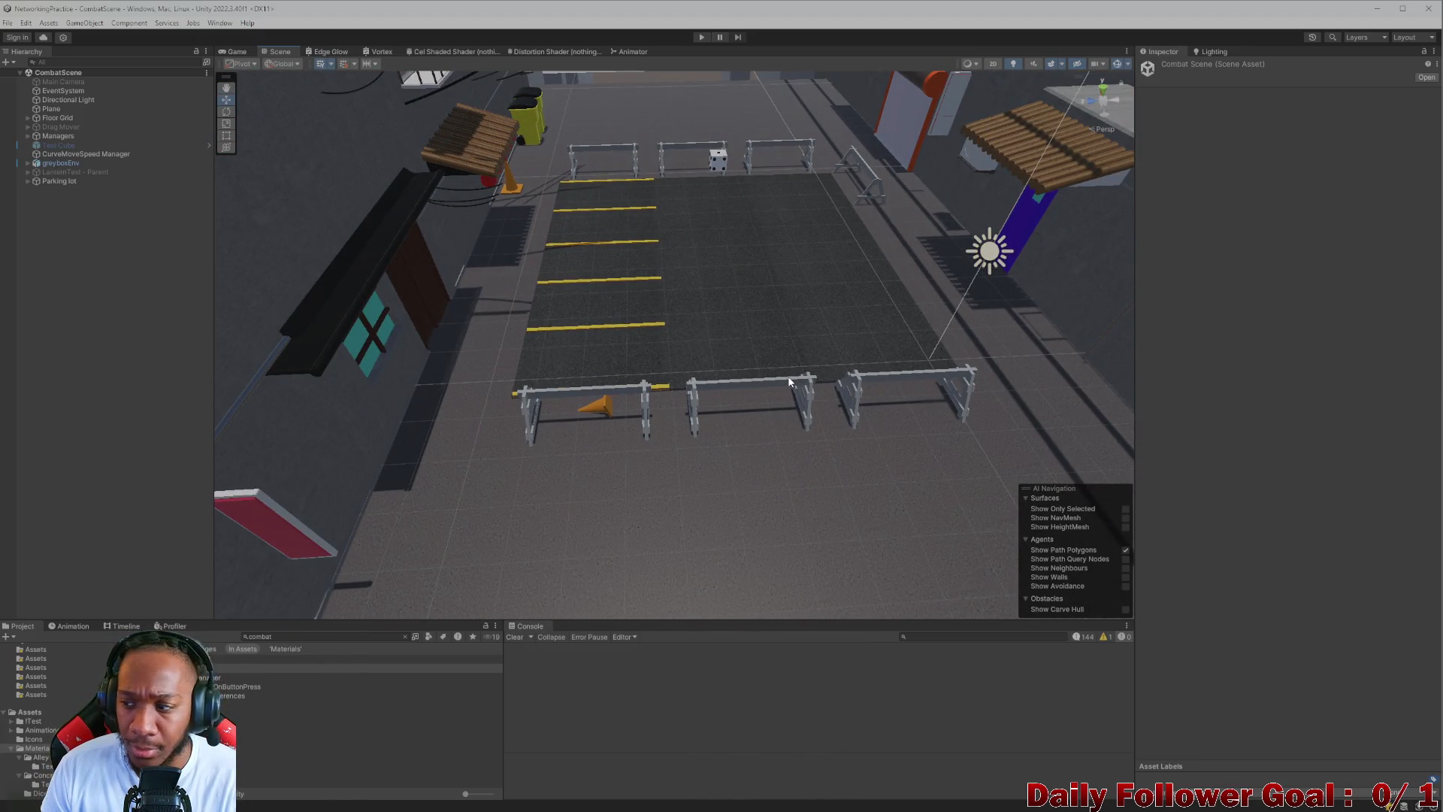
key("Up")
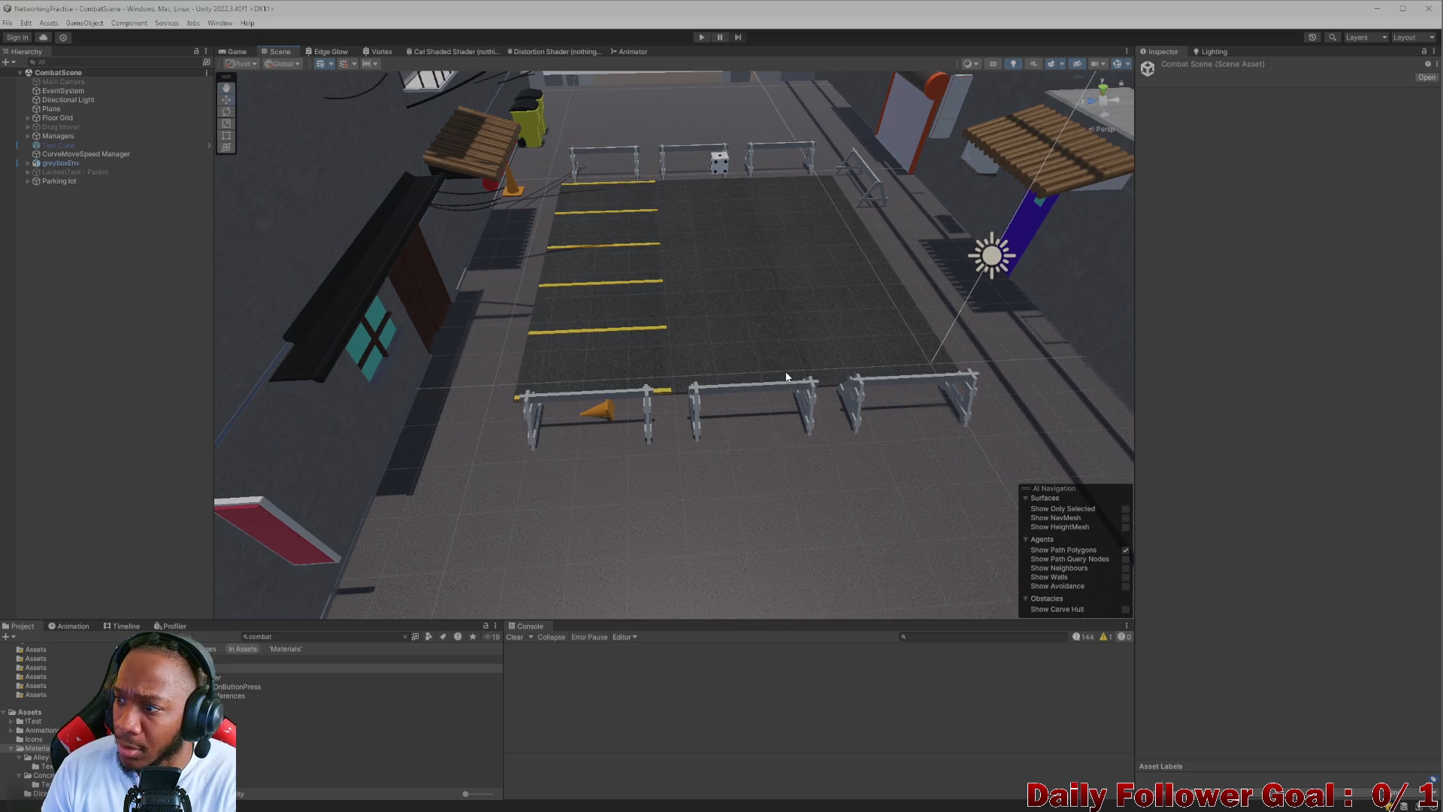
key("Up")
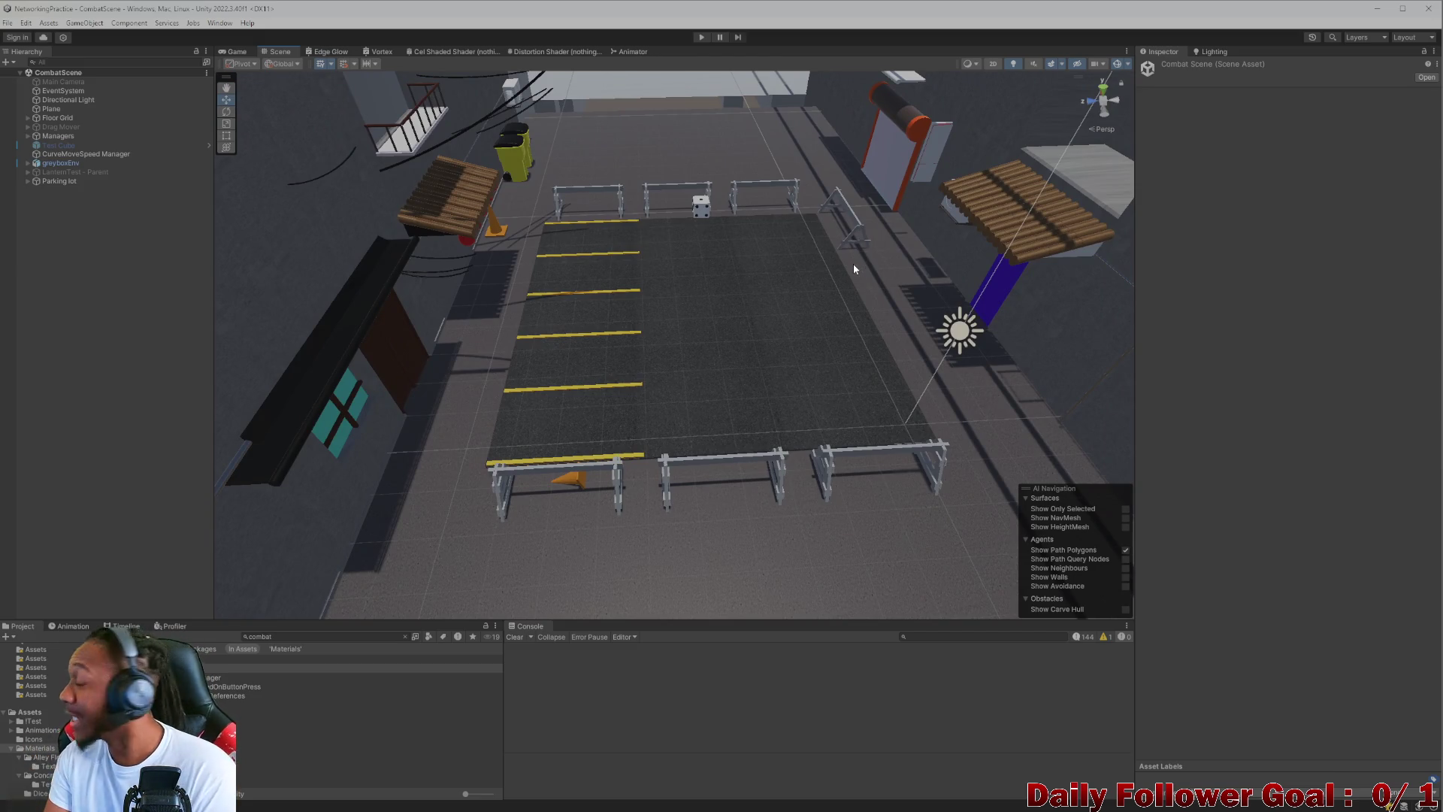
key("Up")
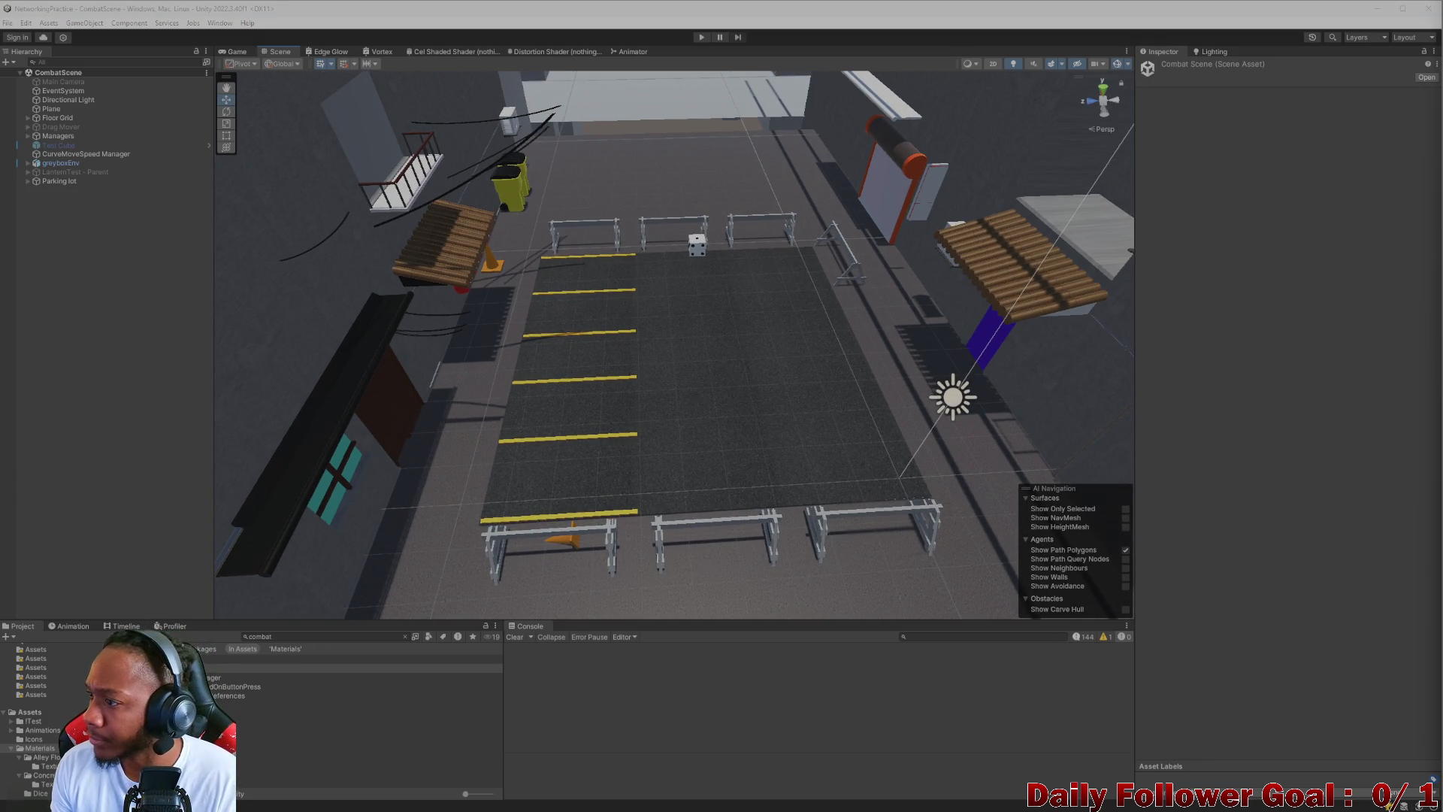
scroll(792, 388, "up", 2)
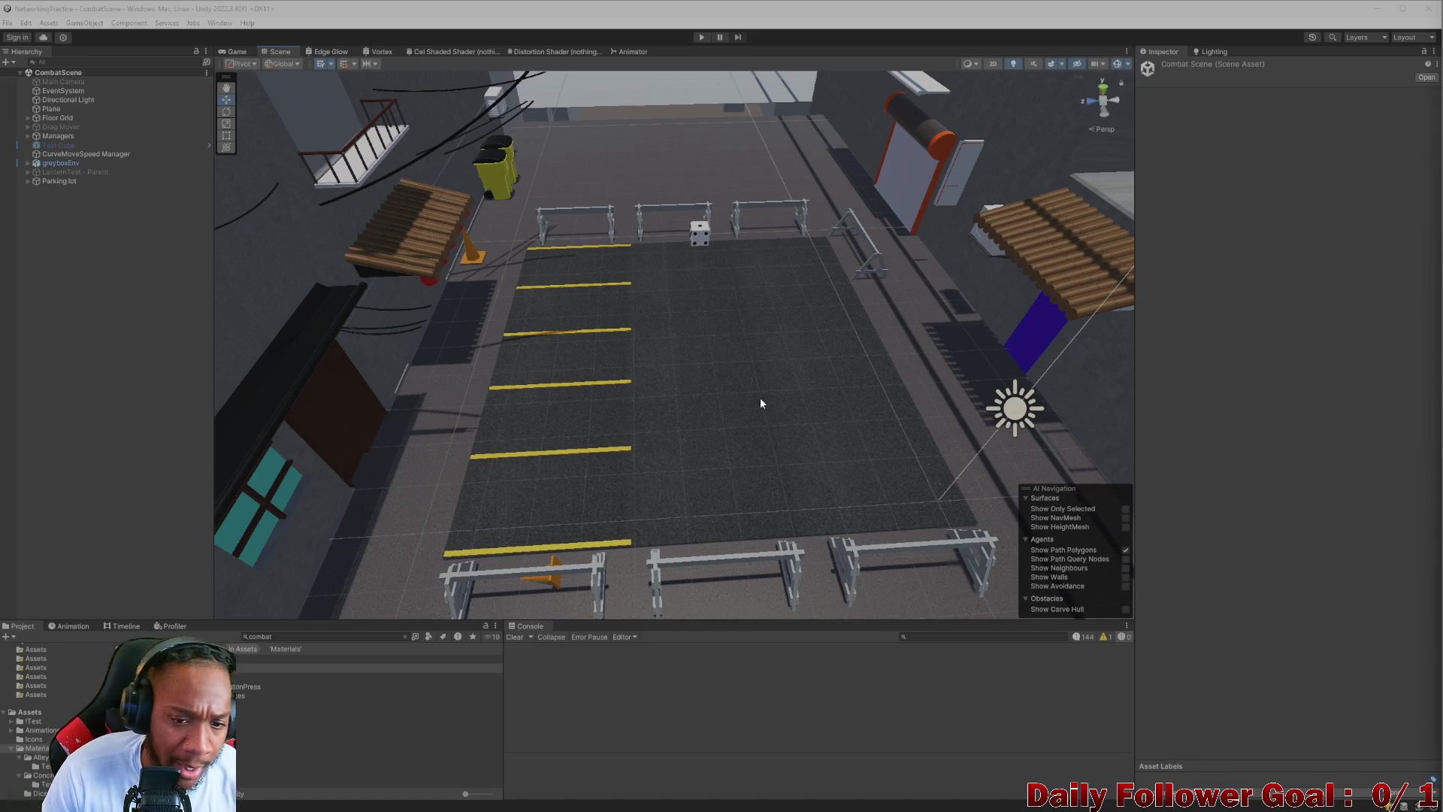
scroll(516, 372, "up", 5)
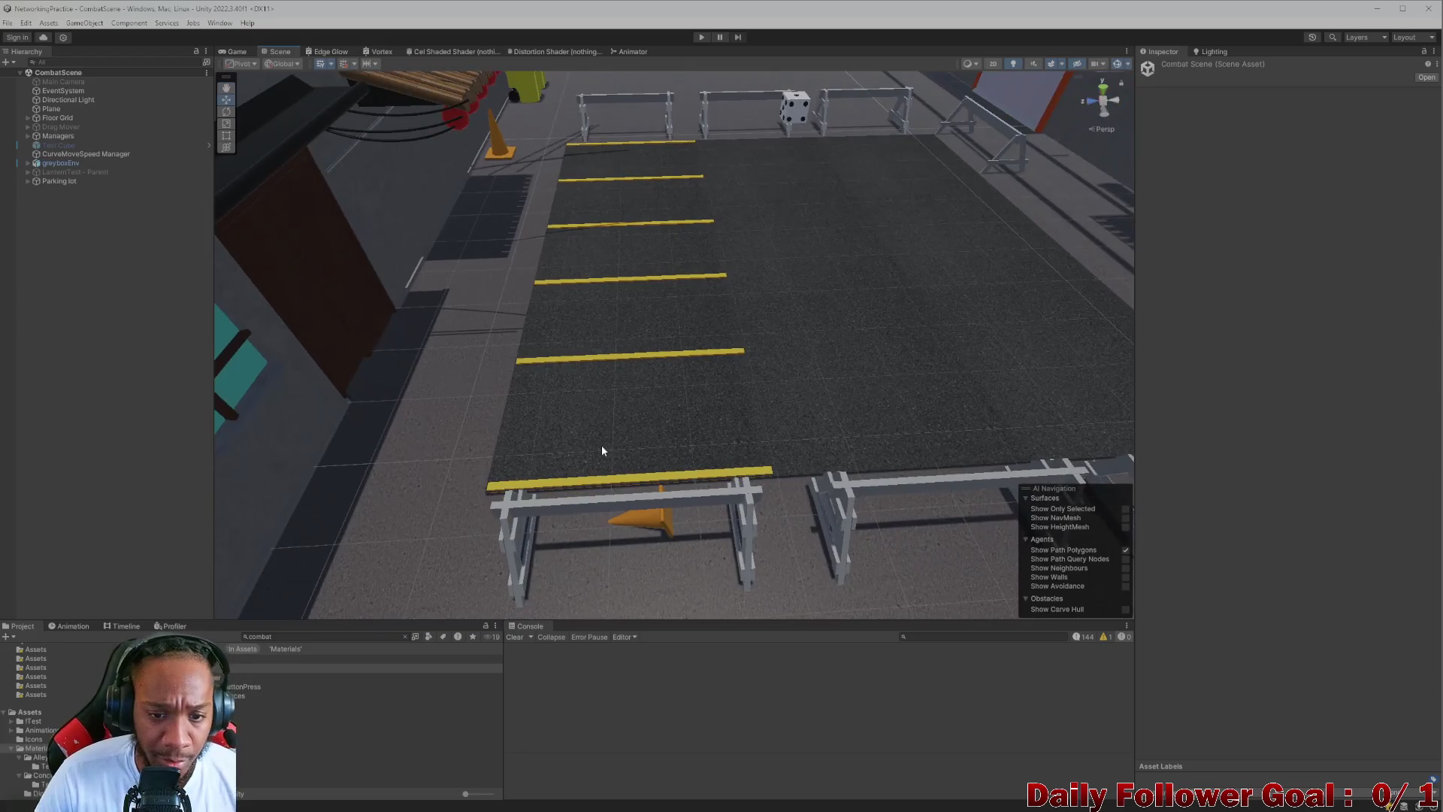
- Select the six lot-line cubes, duplicate them with Ctrl+D, and move the copies to the right side
left_click(614, 472)
scroll(628, 394, "up", 3)
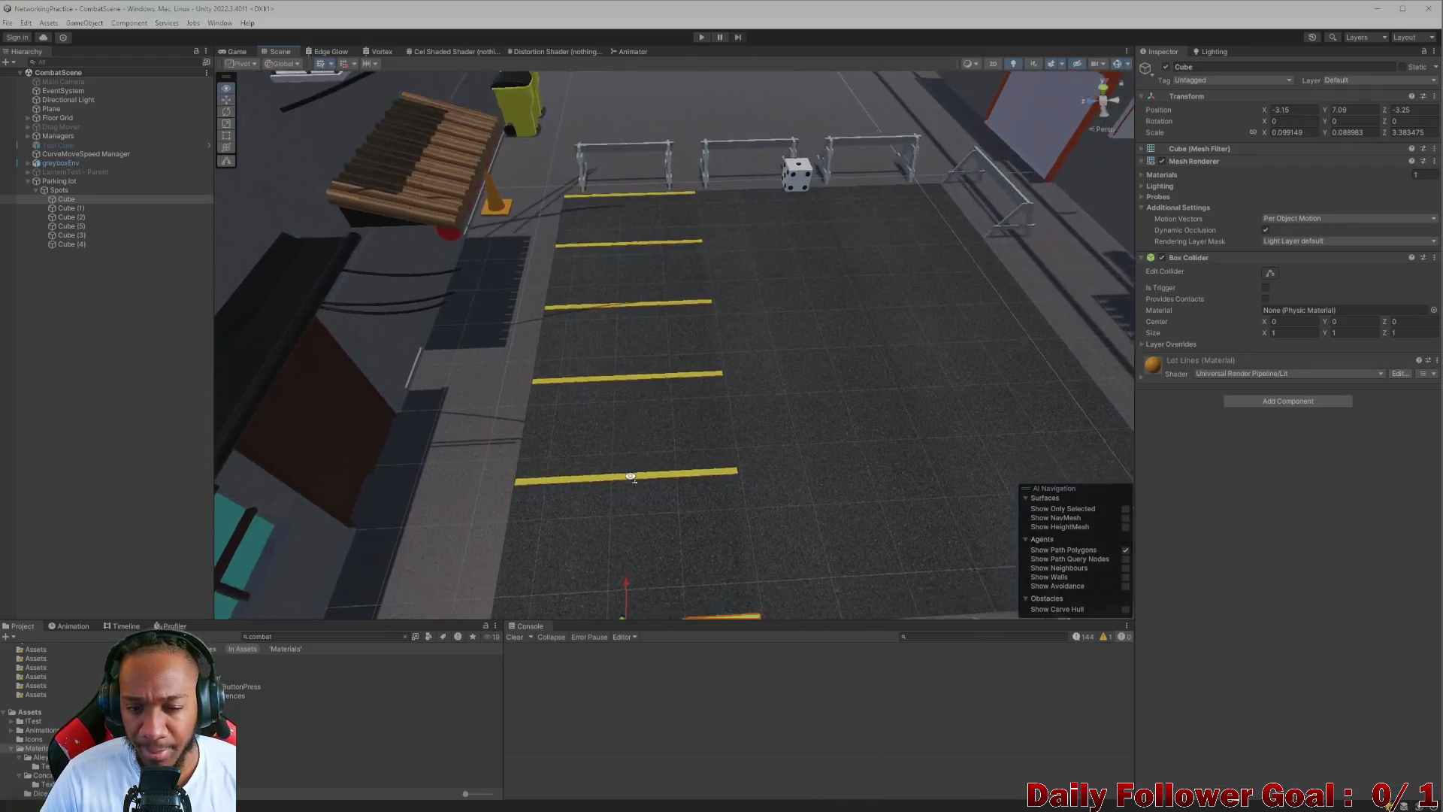
left_click(61, 243, "shift")
key("f")
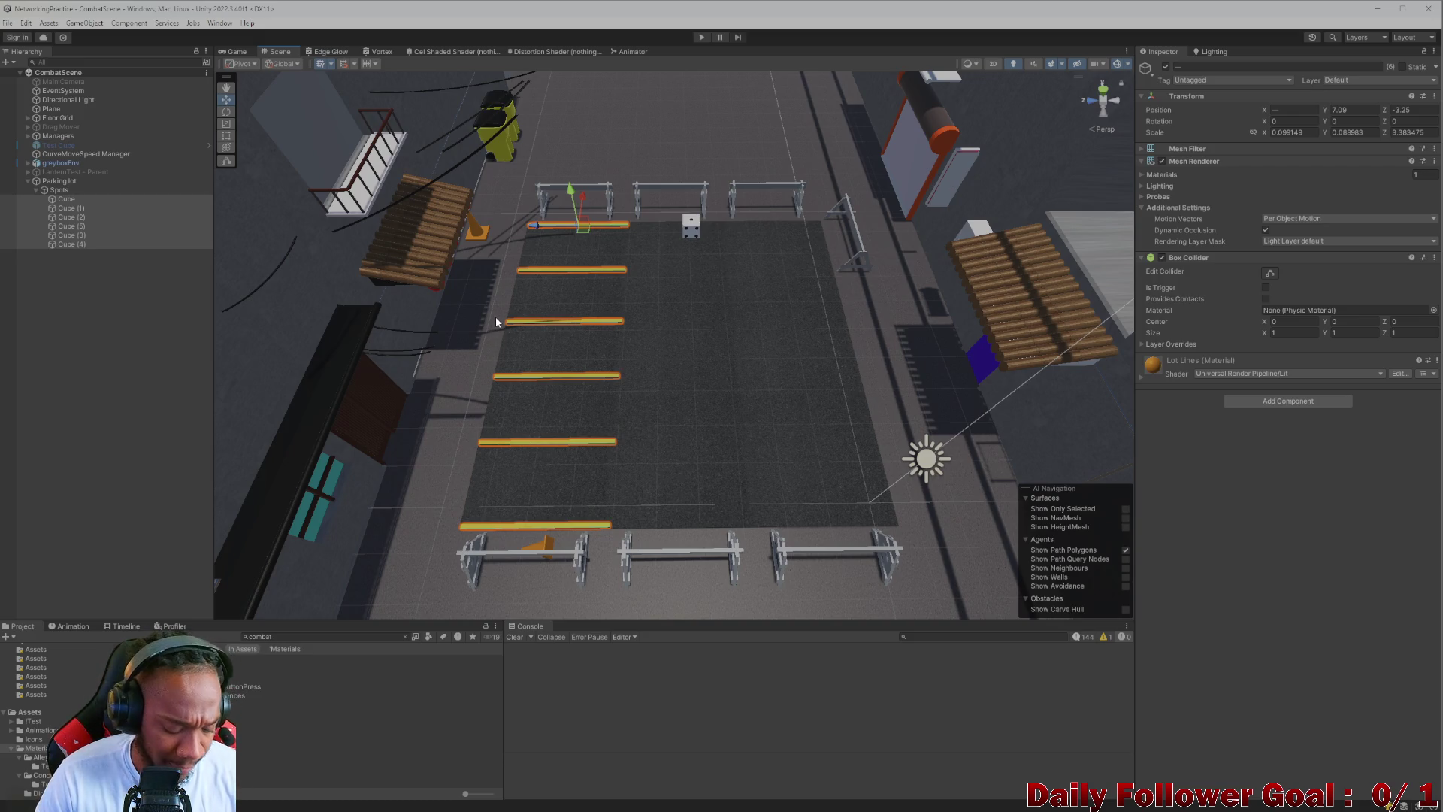
key("ctrl+d")
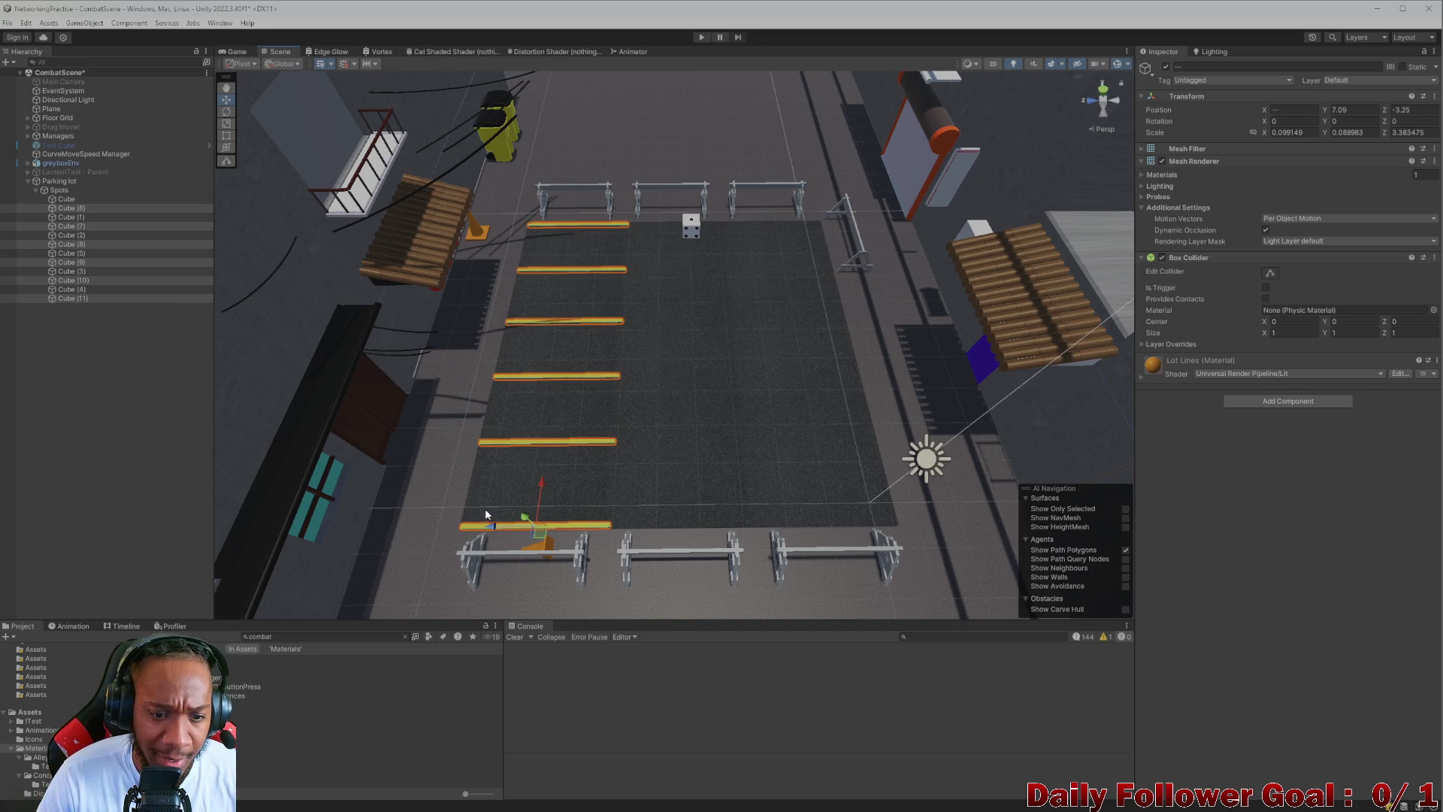
mouse_move(493, 525)
left_mouse_down()
mouse_move(781, 557)
mouse_move(760, 402)
left_mouse_up()
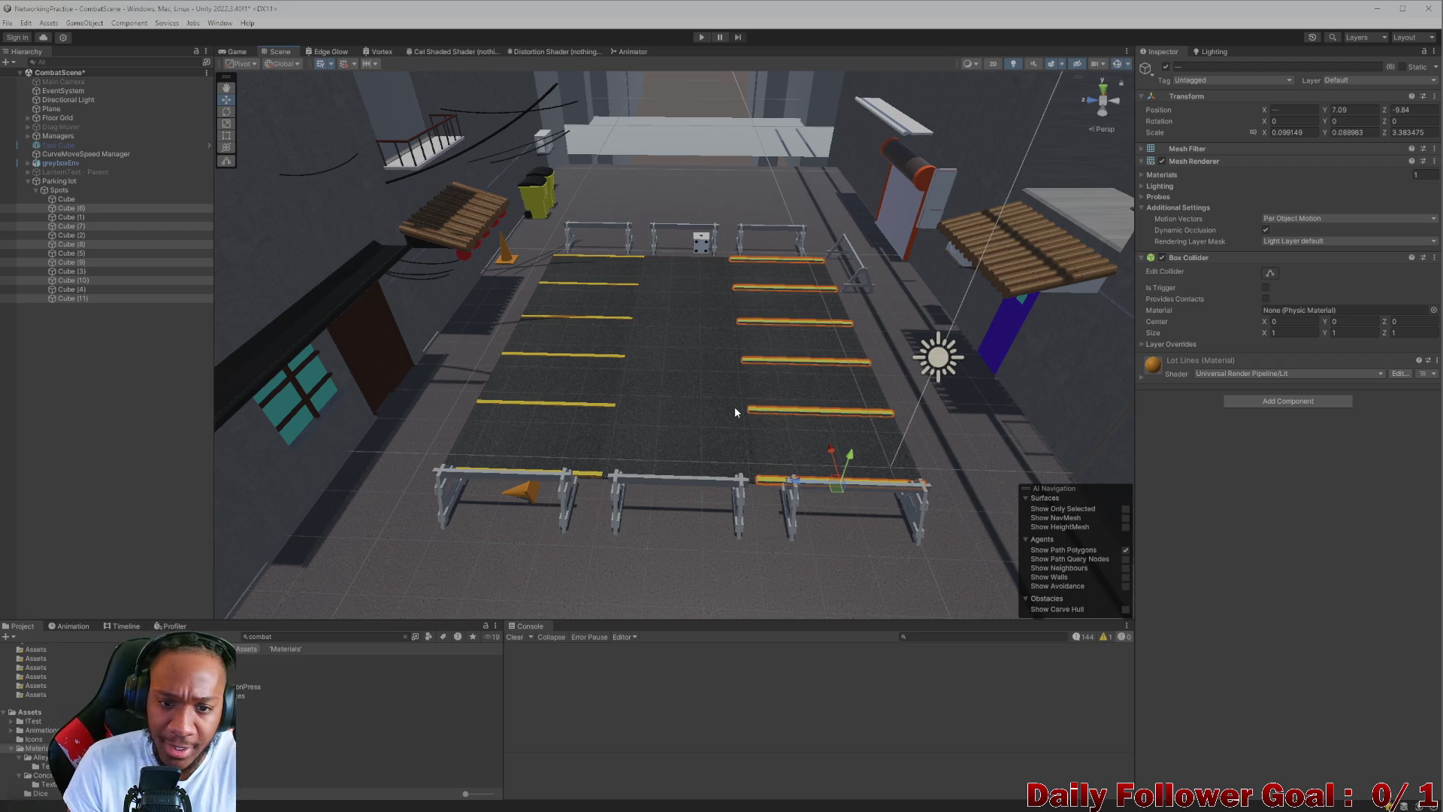
- Orbit and zoom around the lot to check both rows of yellow stripes
mouse_move(733, 402)
left_mouse_down()
mouse_move(643, 411)
mouse_move(607, 345)
mouse_move(676, 453)
mouse_move(679, 439)
left_mouse_up()
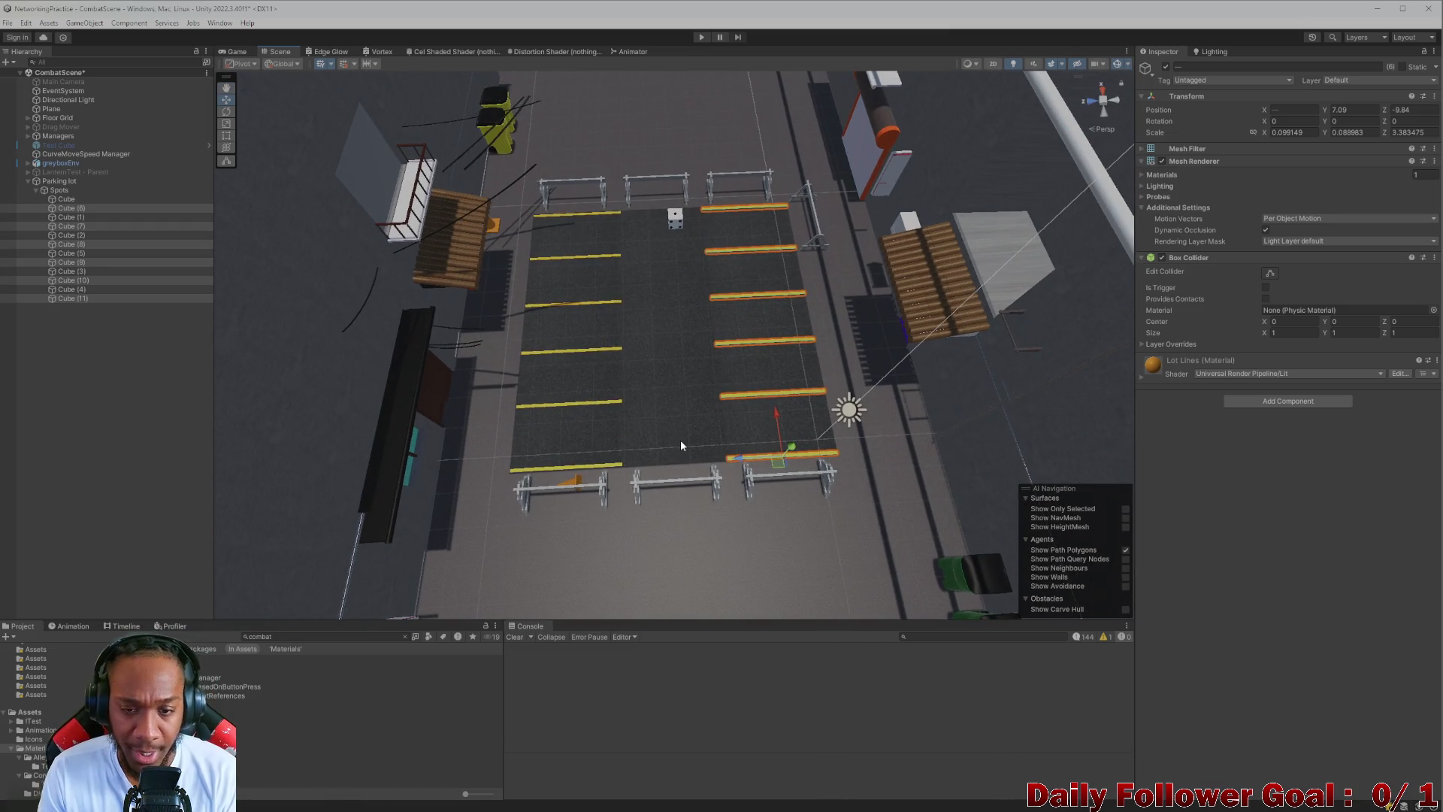
scroll(691, 432, "up", 5)
scroll(637, 432, "down", 5)
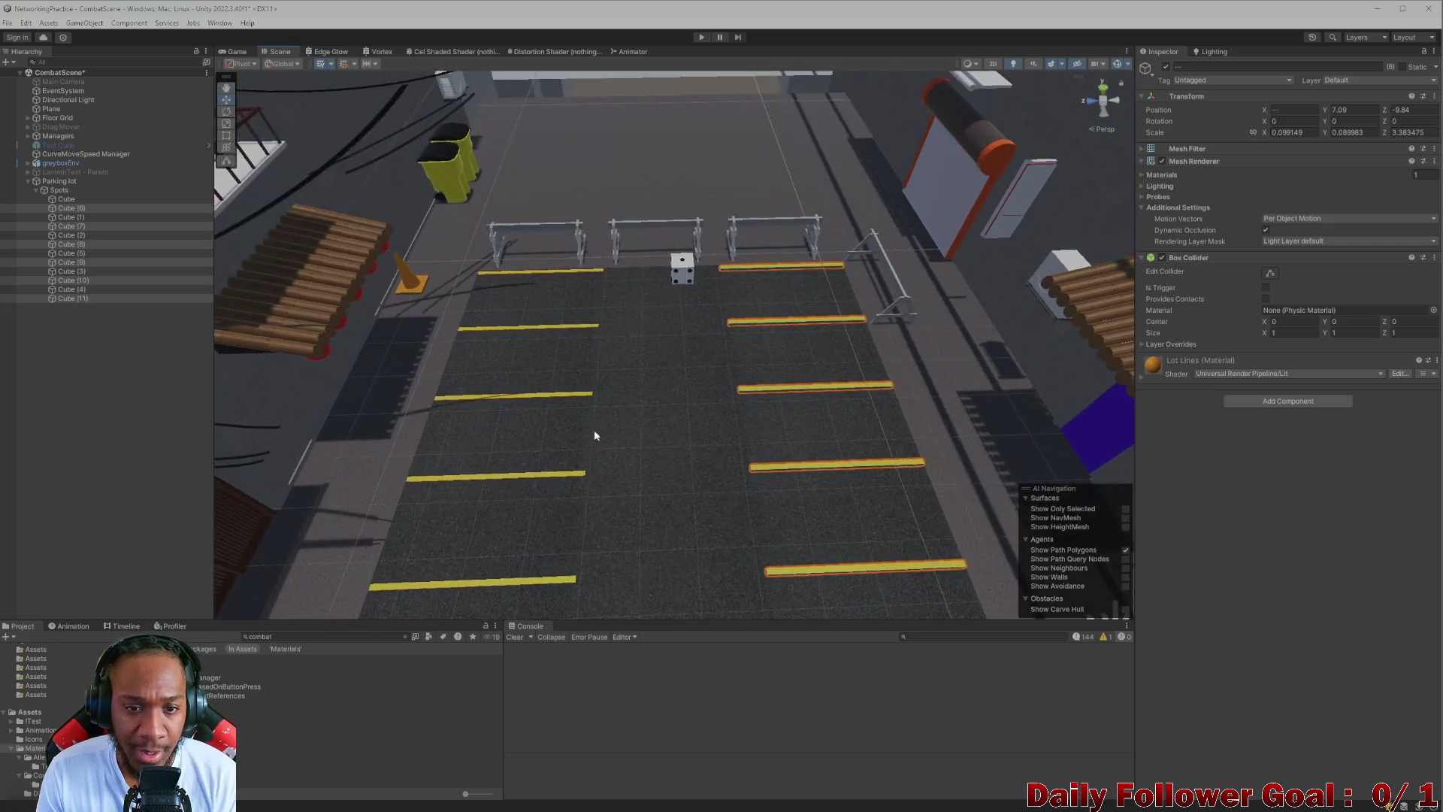
left_click(670, 326)
left_click_drag(698, 310, 691, 393)
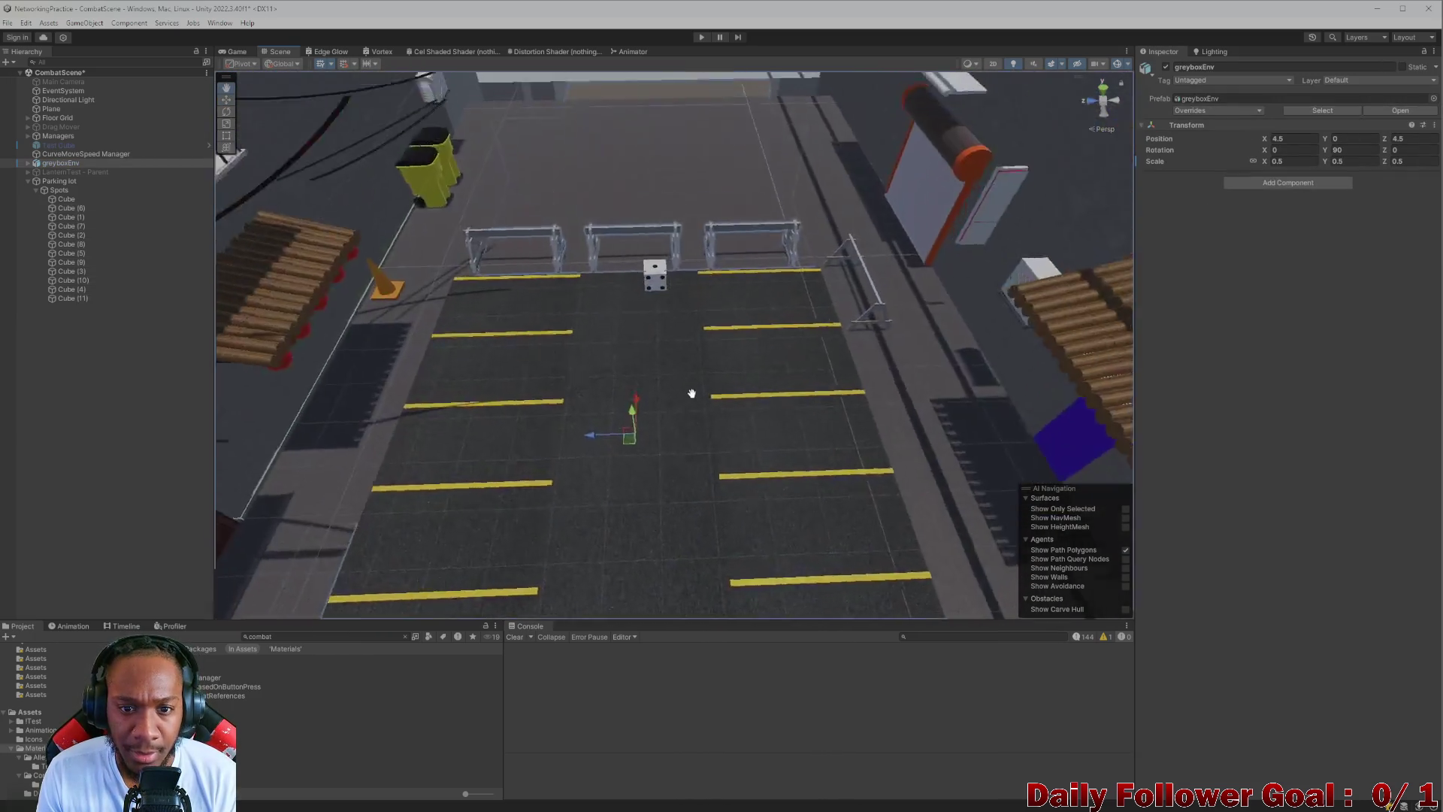
scroll(702, 429, "down", 8)
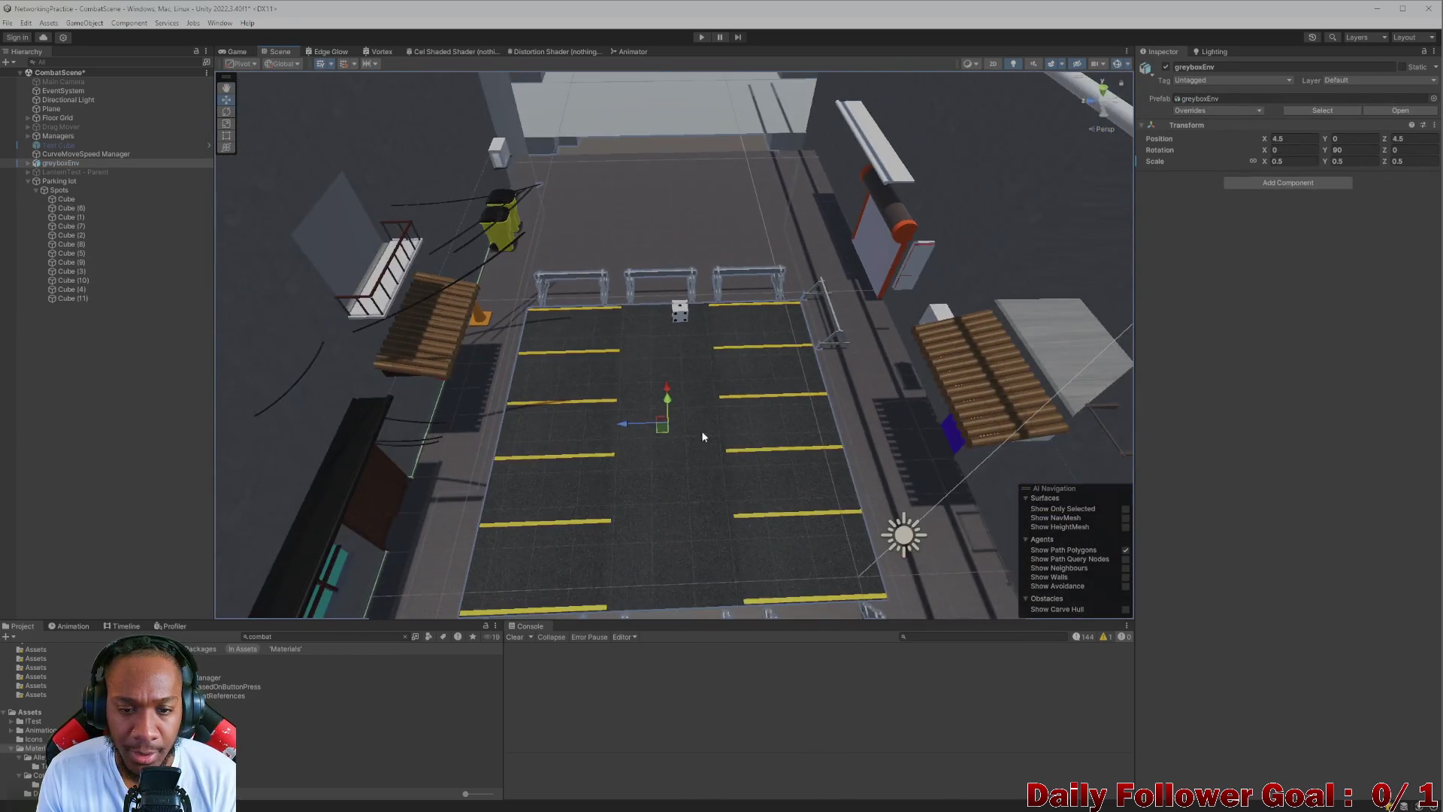
scroll(735, 326, "up", 3)
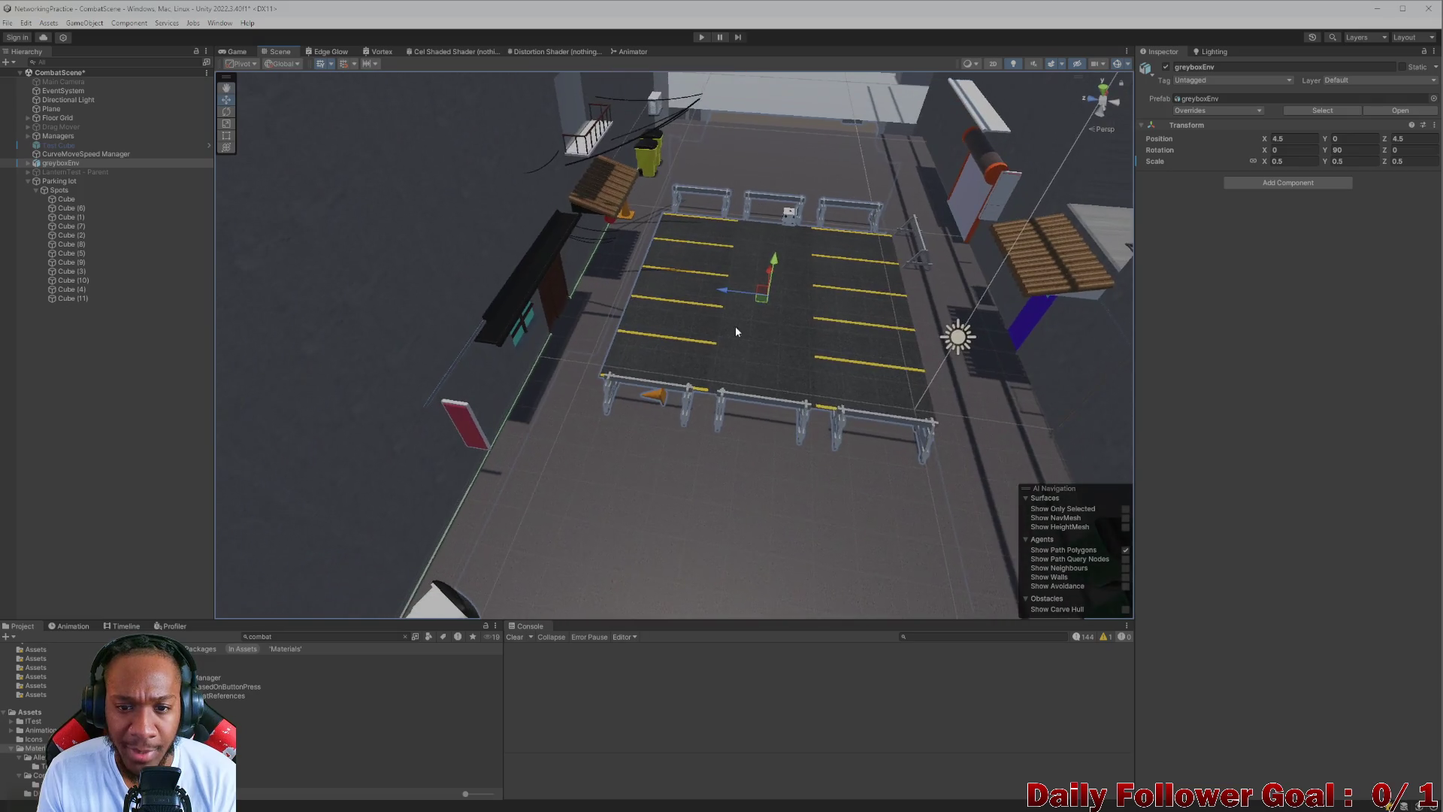
left_click_drag(736, 326, 750, 336)
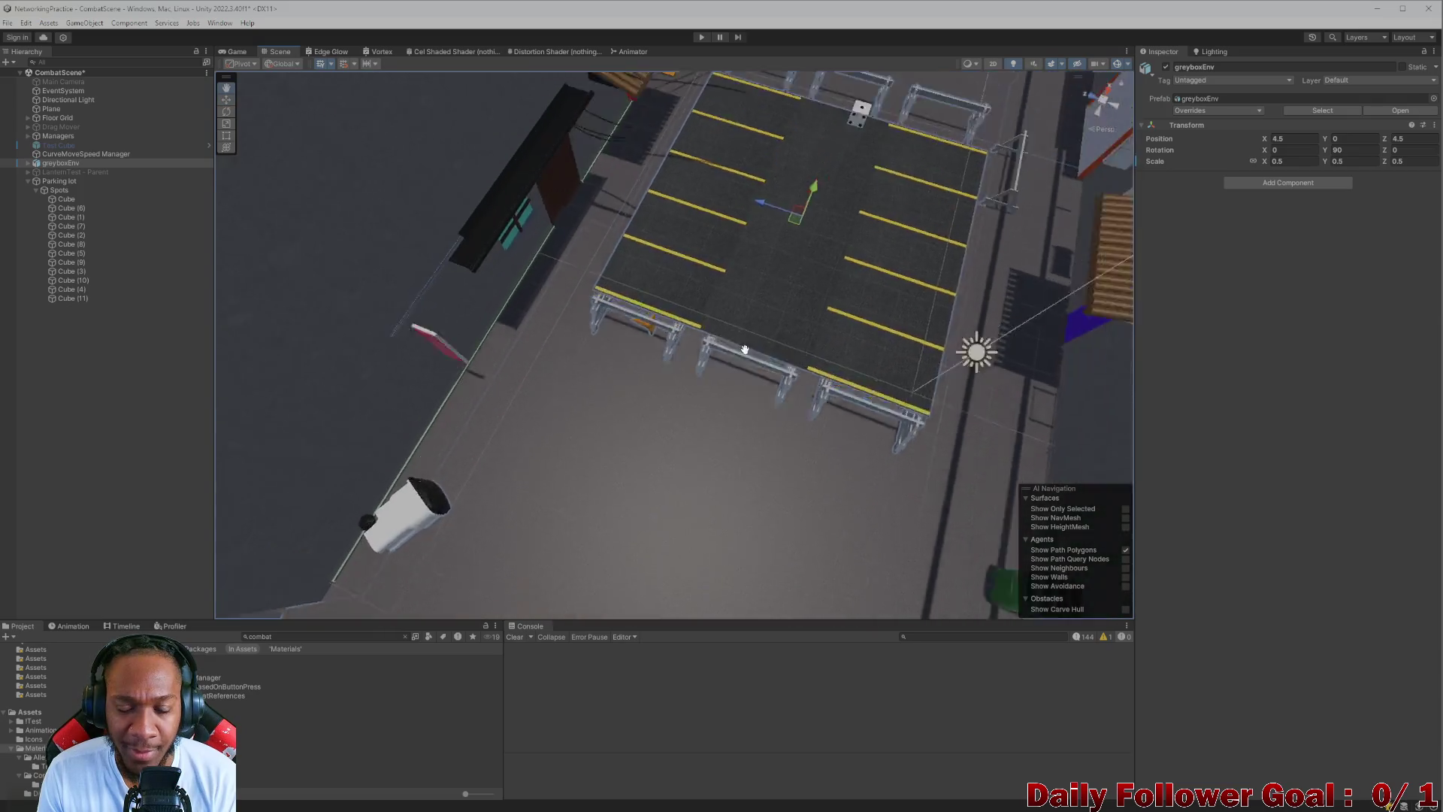
scroll(687, 436, "up", 3)
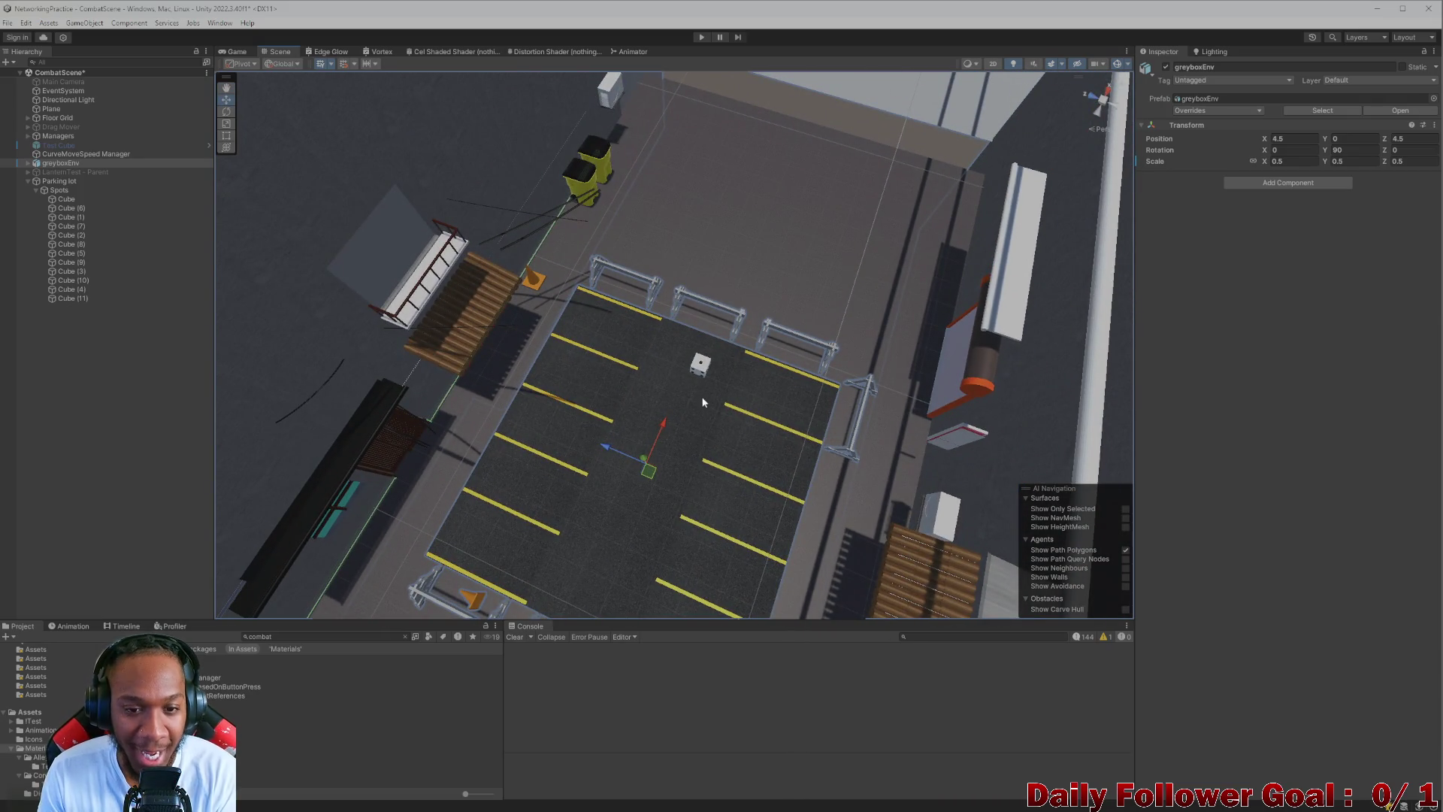
mouse_move(589, 360)
left_mouse_down()
mouse_move(682, 382)
mouse_move(693, 348)
left_mouse_up()
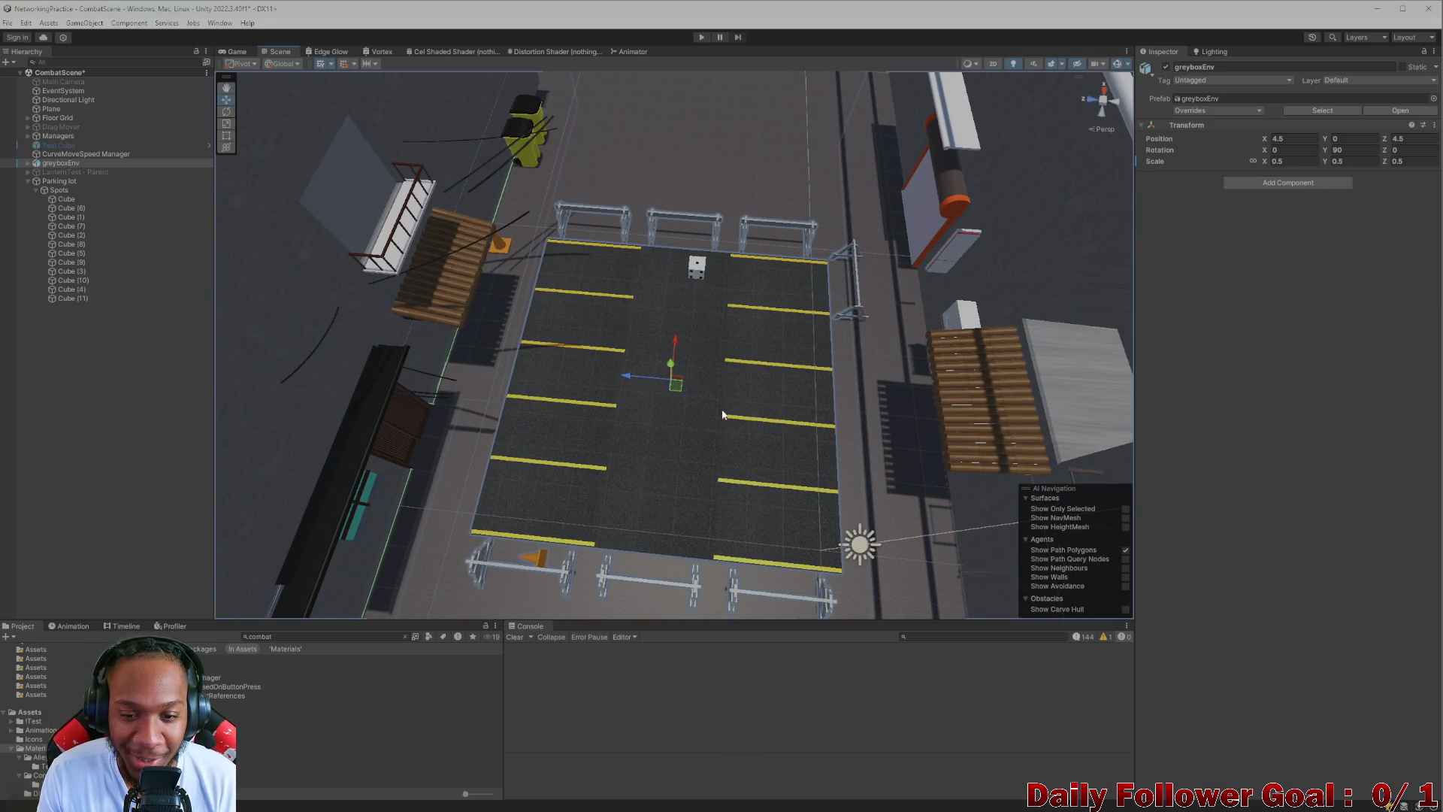
scroll(720, 421, "up", 3)
mouse_move(720, 472)
left_mouse_down()
mouse_move(732, 421)
mouse_move(668, 444)
mouse_move(696, 351)
mouse_move(696, 393)
mouse_move(680, 328)
mouse_move(679, 467)
mouse_move(628, 364)
mouse_move(634, 549)
left_mouse_up()
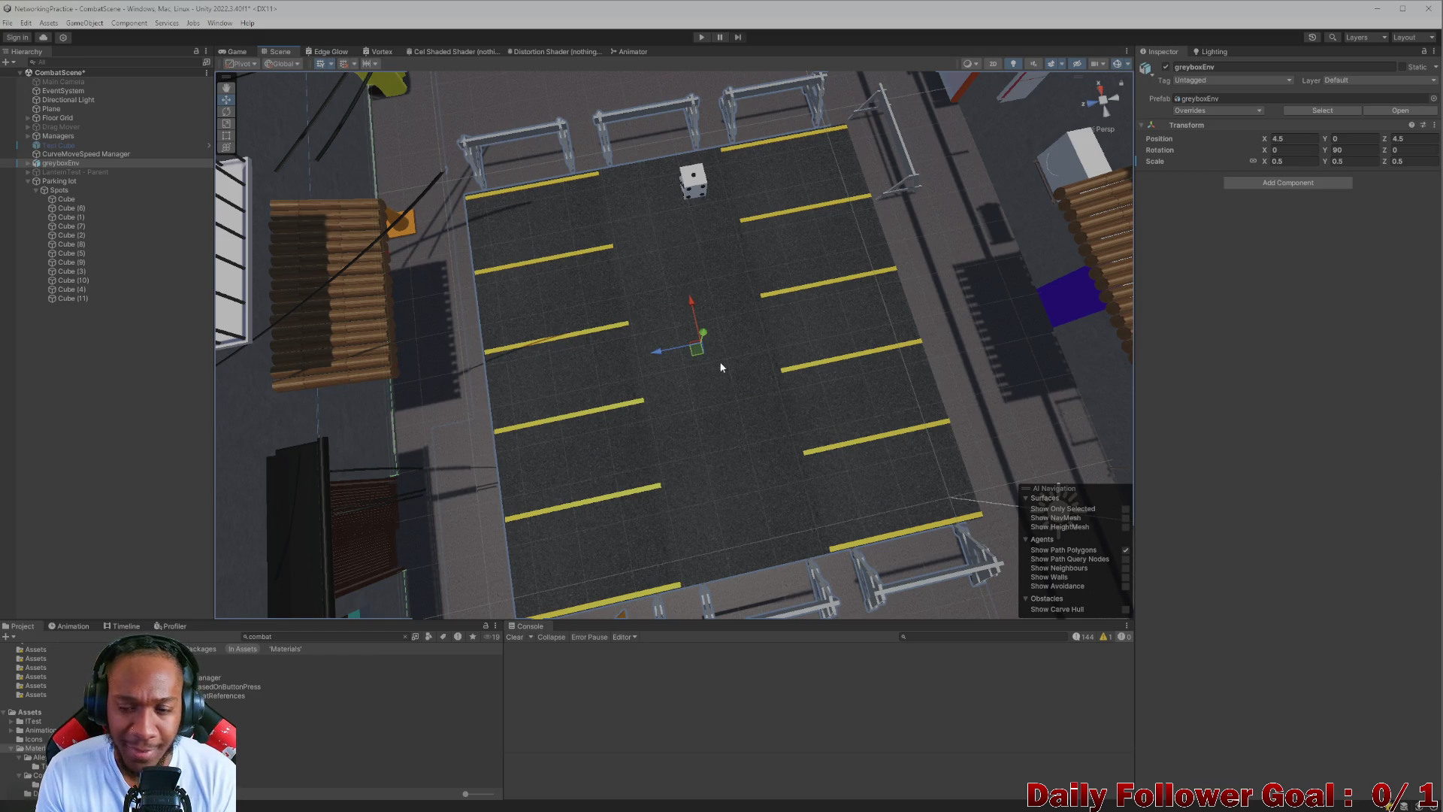
scroll(722, 365, "down", 3)
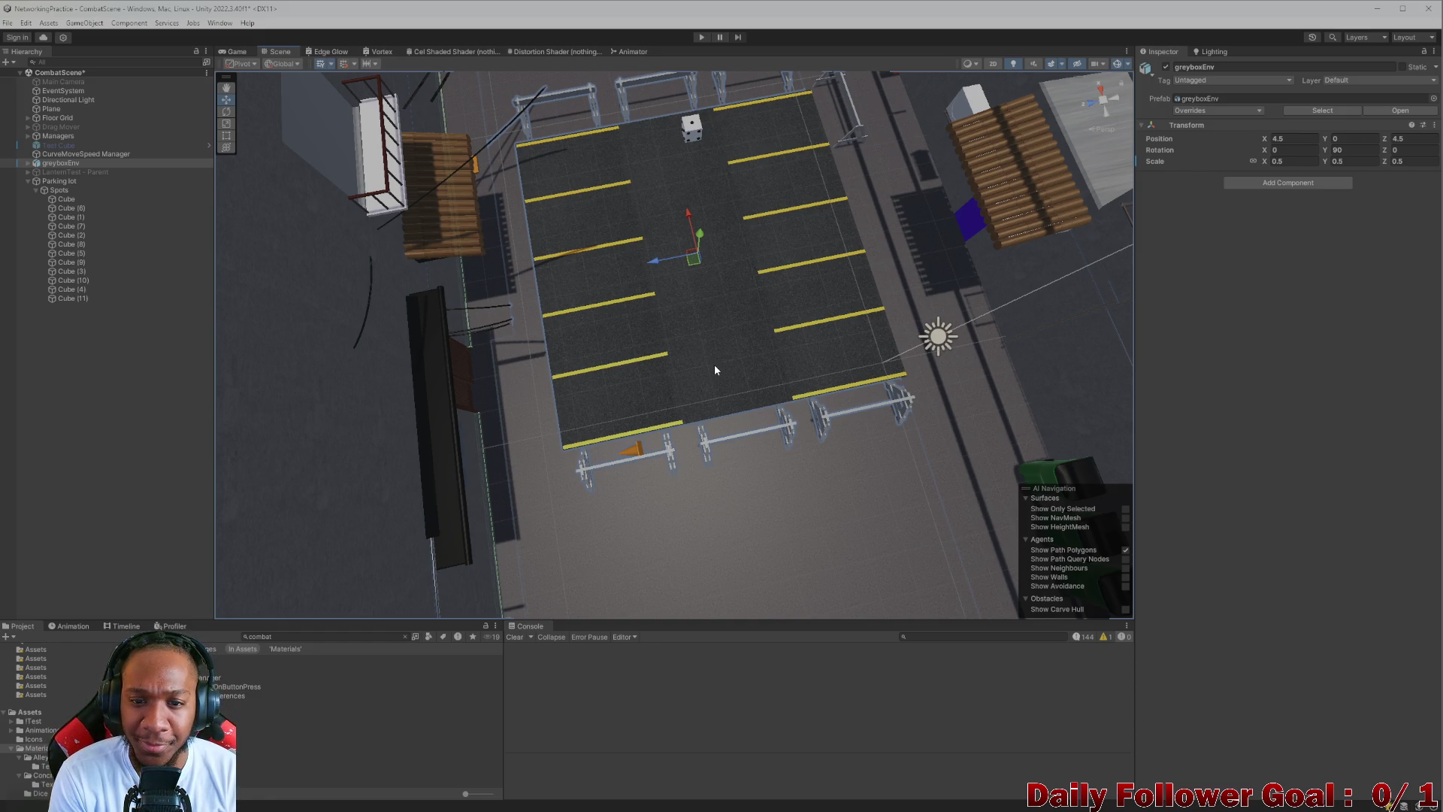
scroll(714, 364, "up", 5)
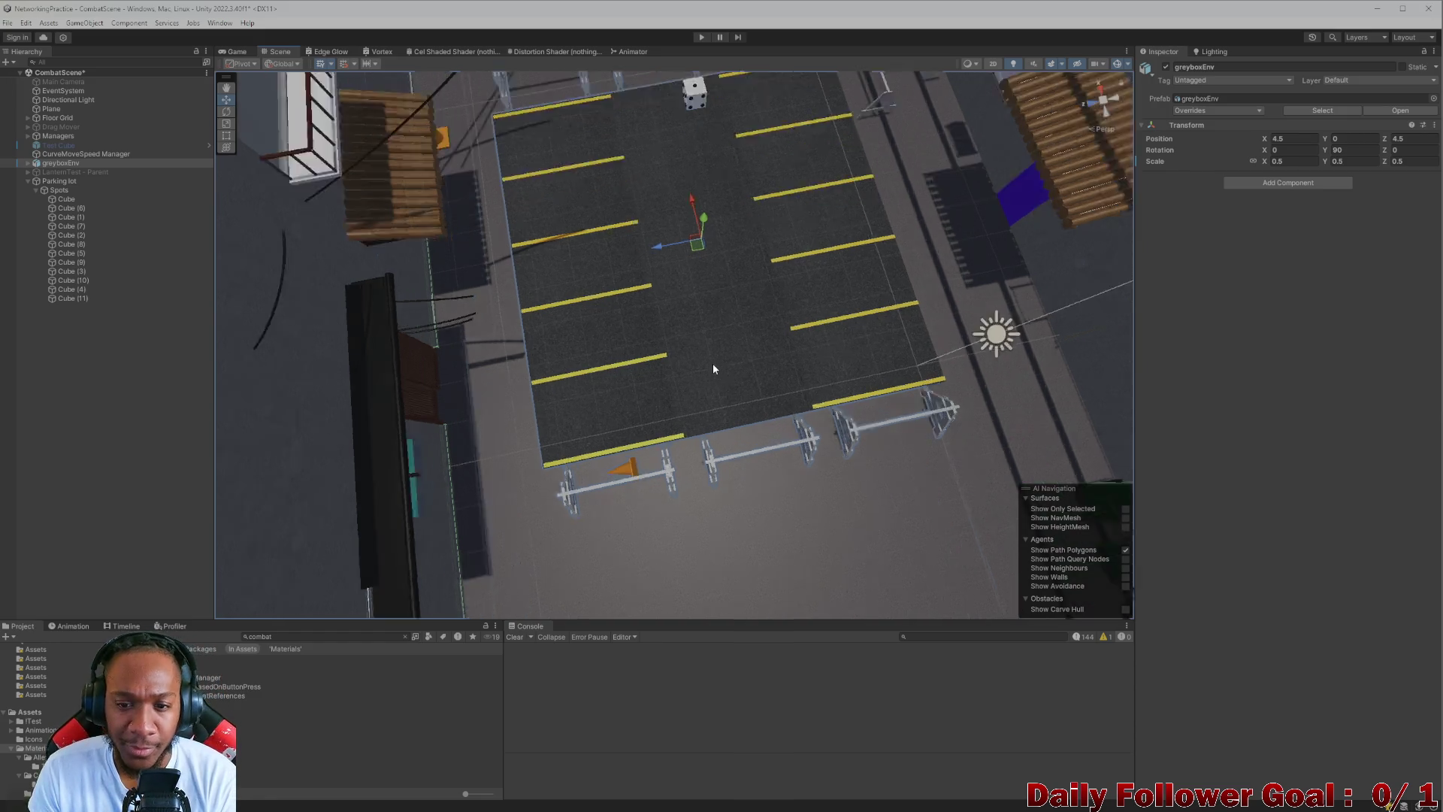
mouse_move(669, 442)
left_mouse_down()
mouse_move(687, 238)
mouse_move(704, 361)
mouse_move(682, 388)
mouse_move(688, 430)
mouse_move(520, 318)
mouse_move(578, 445)
mouse_move(695, 466)
left_mouse_up()
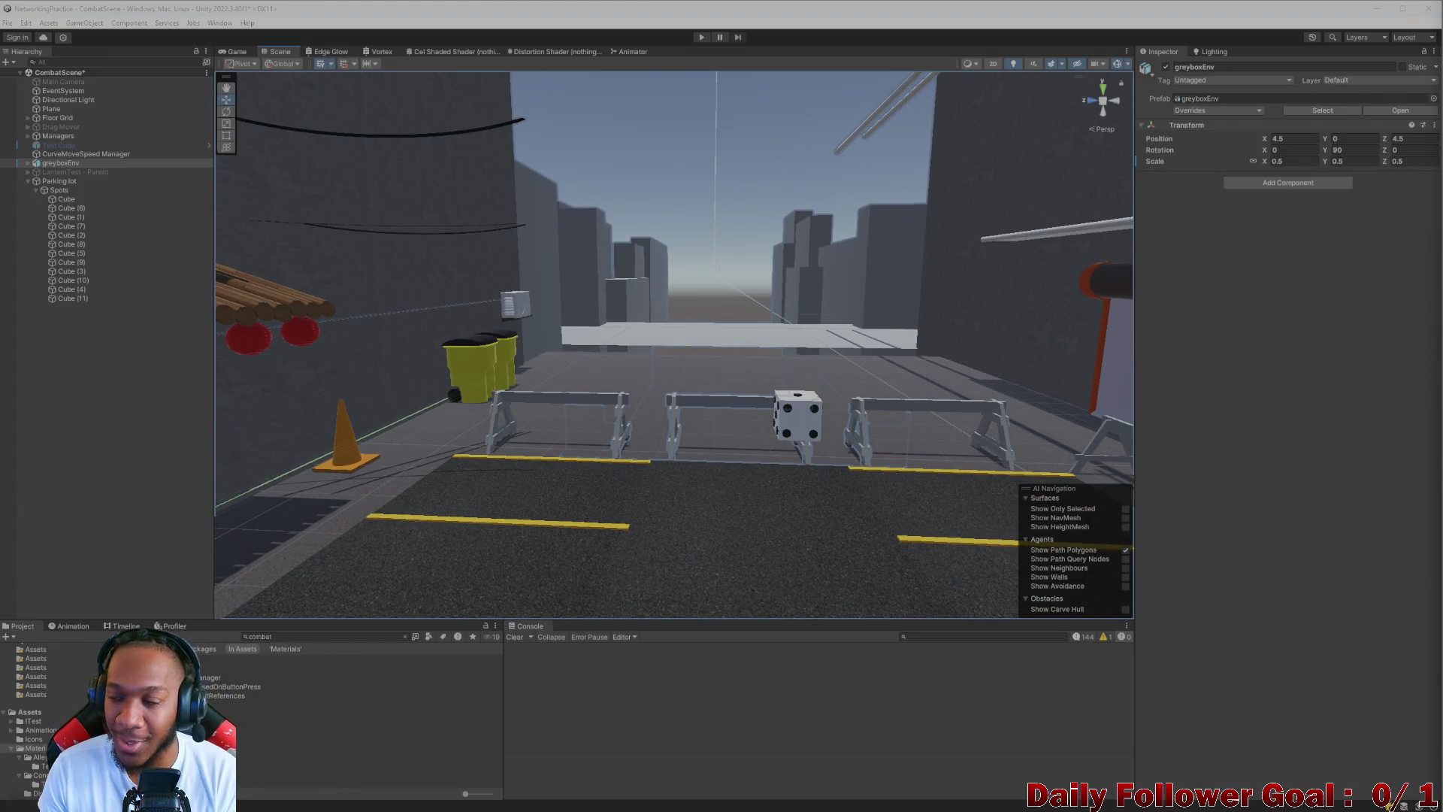
scroll(475, 381, "up", 5)
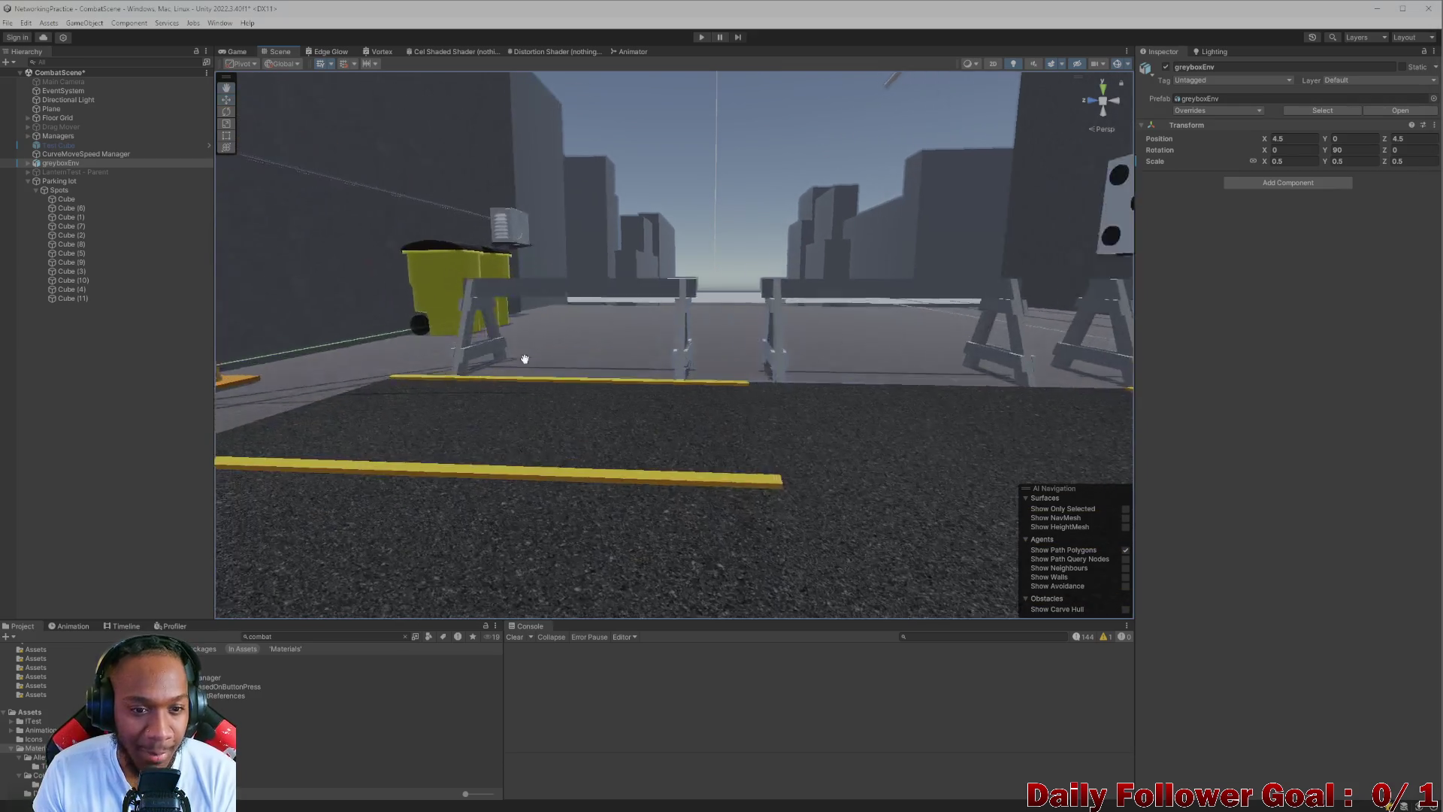
scroll(522, 357, "up", 5)
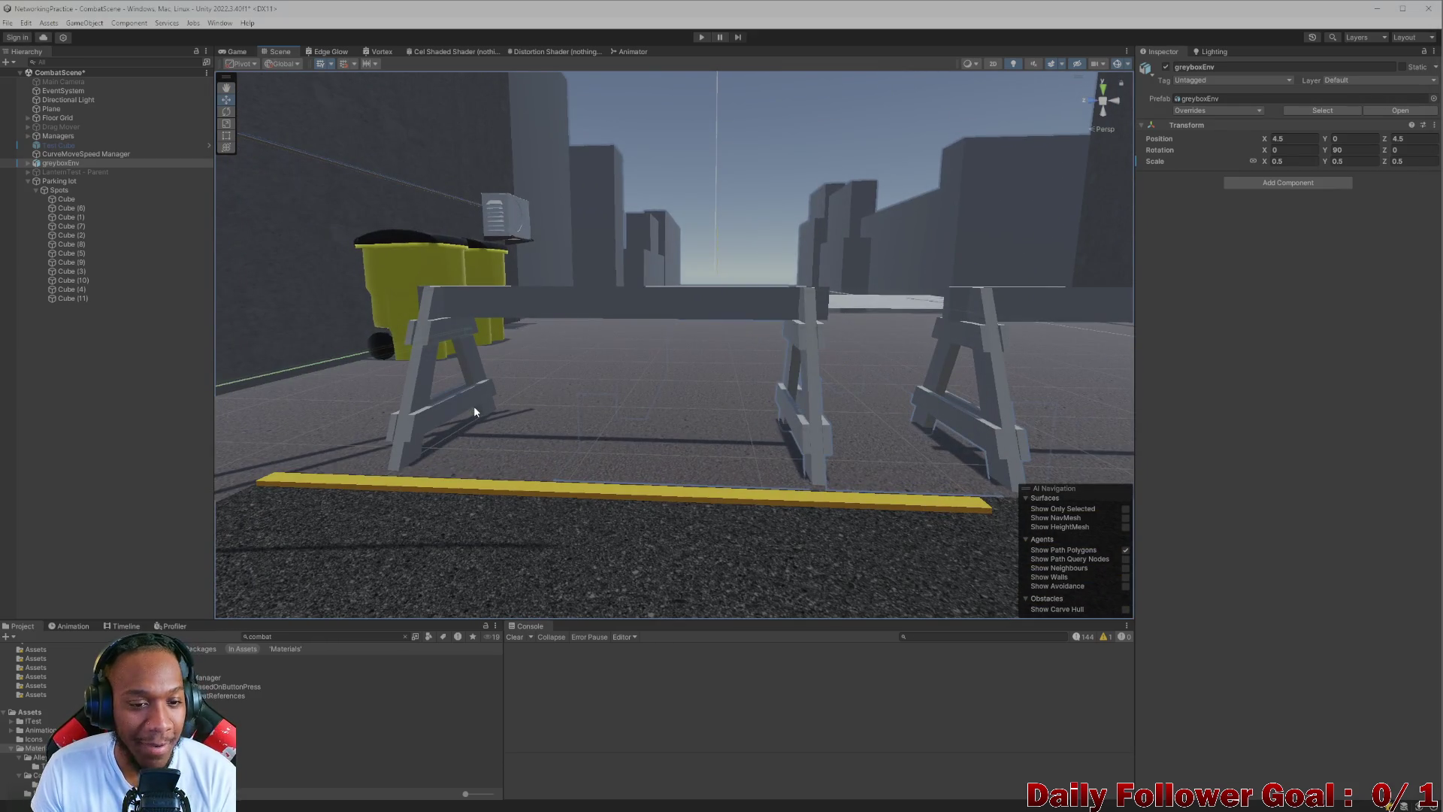
scroll(505, 434, "up", 3)
mouse_move(507, 426)
left_mouse_down()
mouse_move(799, 373)
mouse_move(660, 322)
mouse_move(669, 366)
mouse_move(914, 390)
left_mouse_up()
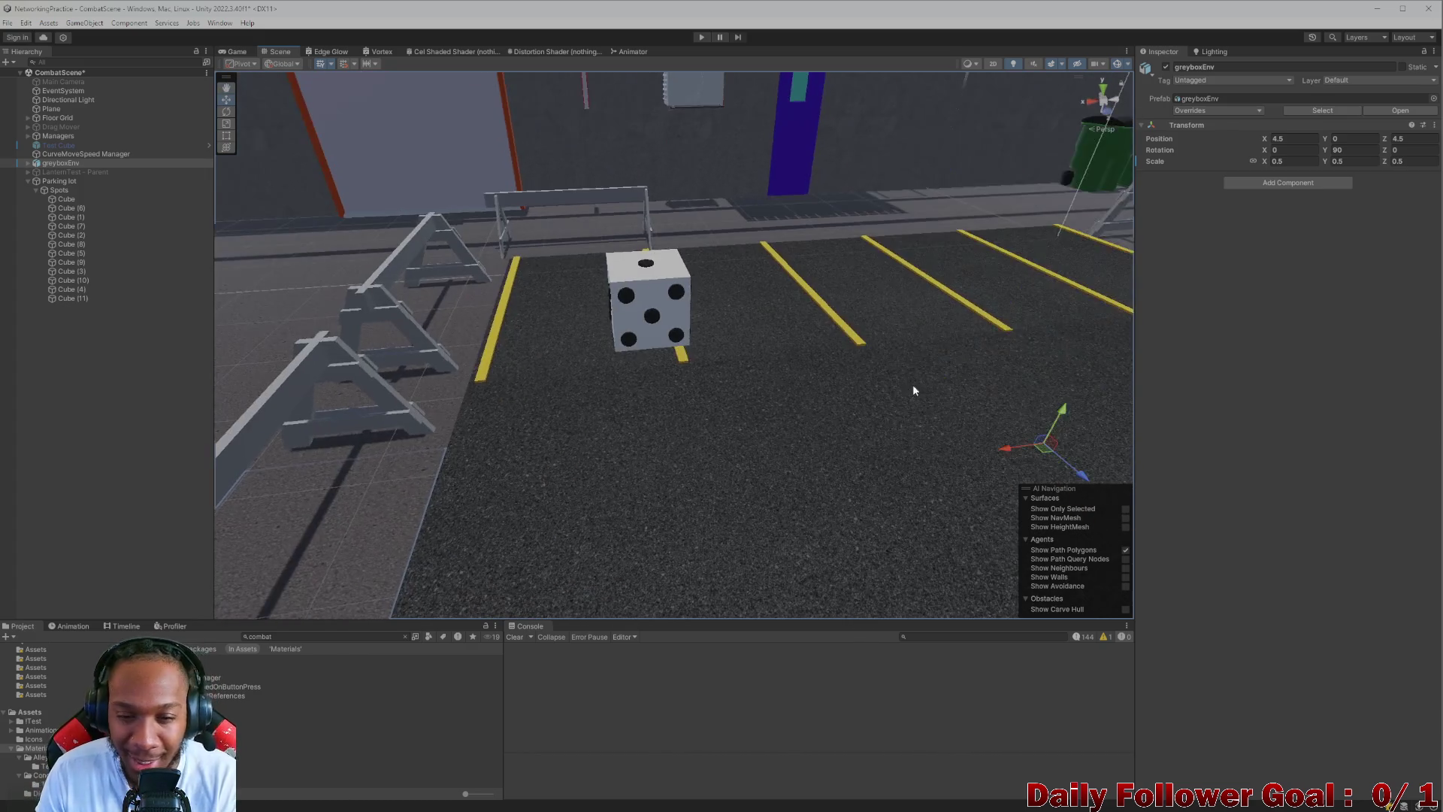
mouse_move(478, 316)
left_mouse_down()
mouse_move(564, 339)
mouse_move(563, 410)
mouse_move(730, 410)
left_mouse_up()
scroll(729, 410, "up", 6)
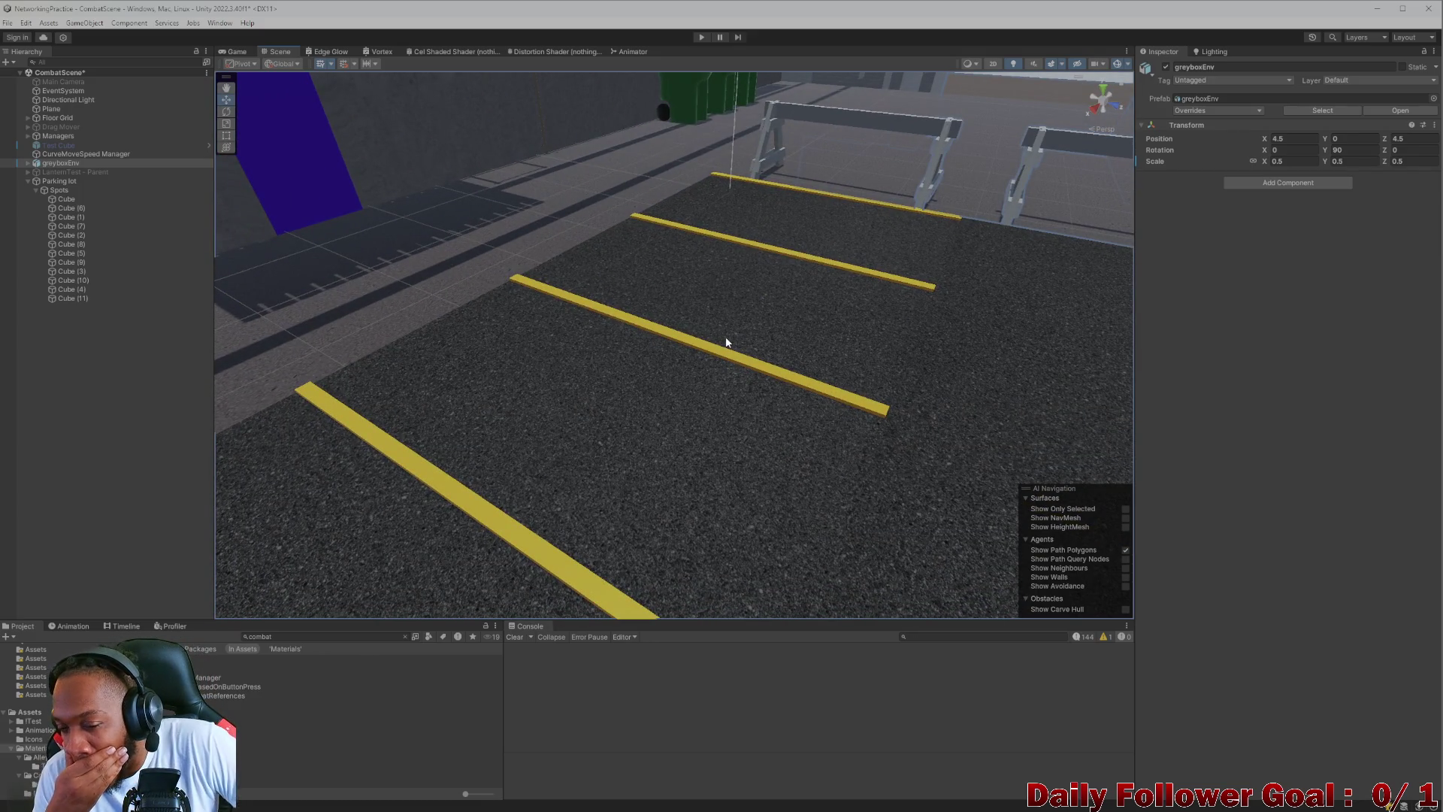
mouse_move(726, 342)
left_mouse_down()
mouse_move(733, 332)
mouse_move(436, 383)
mouse_move(567, 406)
left_mouse_up()
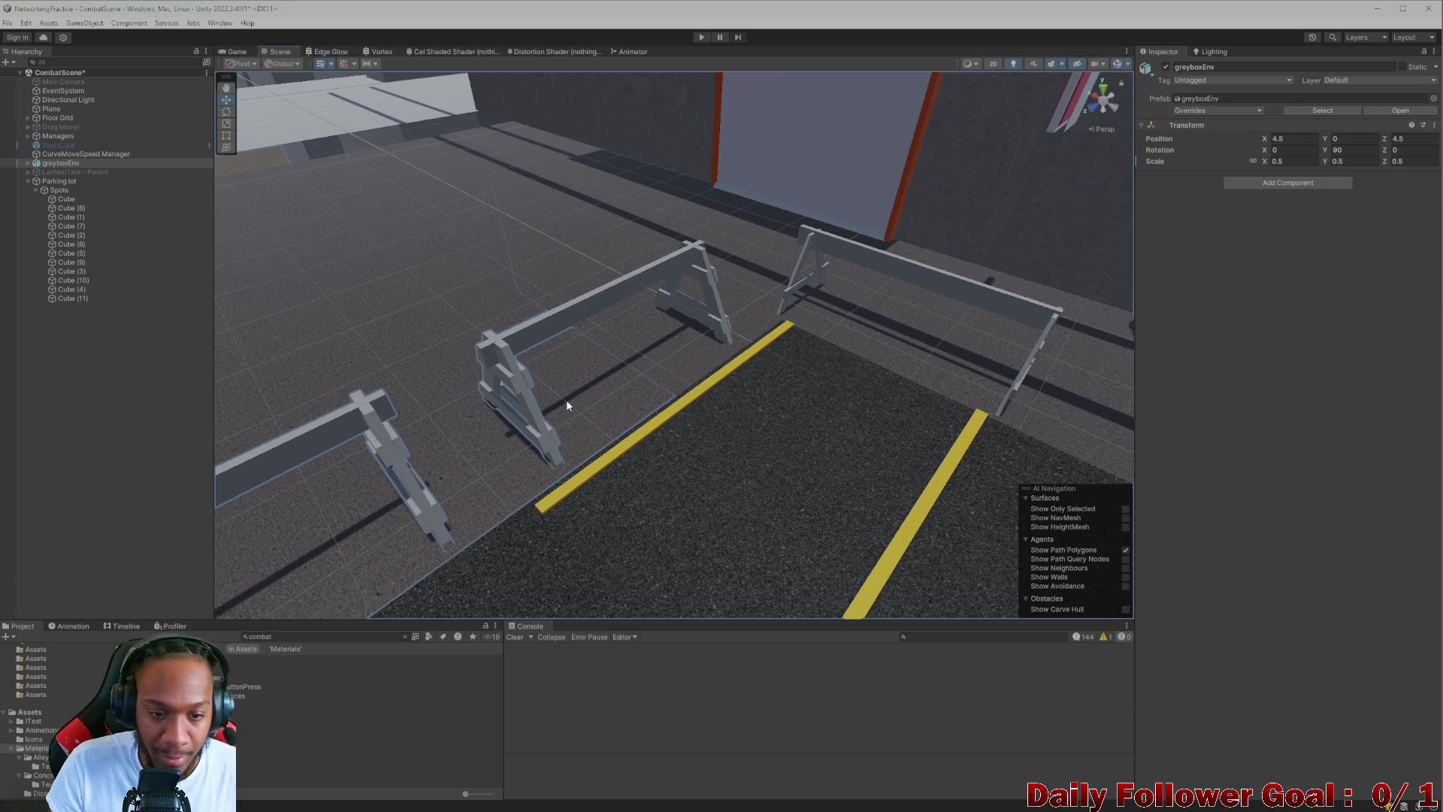
mouse_move(612, 403)
left_mouse_down()
mouse_move(824, 453)
mouse_move(751, 338)
mouse_move(876, 334)
mouse_move(901, 347)
left_mouse_up()
mouse_move(945, 218)
left_mouse_down()
mouse_move(867, 314)
mouse_move(788, 470)
mouse_move(493, 395)
mouse_move(384, 459)
mouse_move(705, 353)
mouse_move(723, 446)
mouse_move(661, 511)
mouse_move(612, 499)
mouse_move(538, 631)
mouse_move(584, 360)
mouse_move(615, 295)
mouse_move(654, 332)
mouse_move(641, 364)
mouse_move(862, 265)
left_mouse_up()
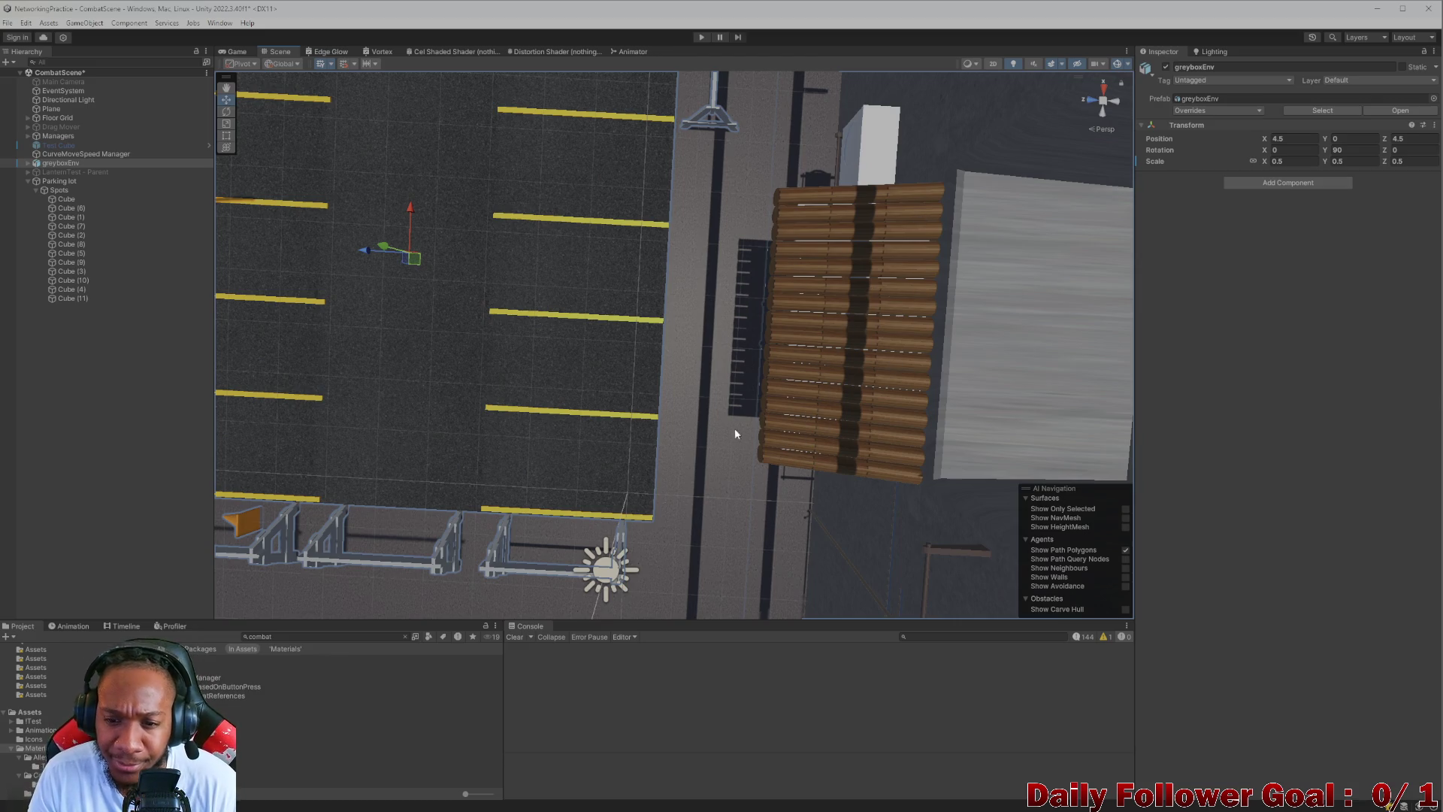
mouse_move(390, 465)
left_mouse_down()
mouse_move(381, 448)
mouse_move(541, 306)
mouse_move(606, 404)
mouse_move(651, 418)
mouse_move(660, 403)
mouse_move(614, 358)
mouse_move(593, 381)
mouse_move(683, 352)
left_mouse_up()
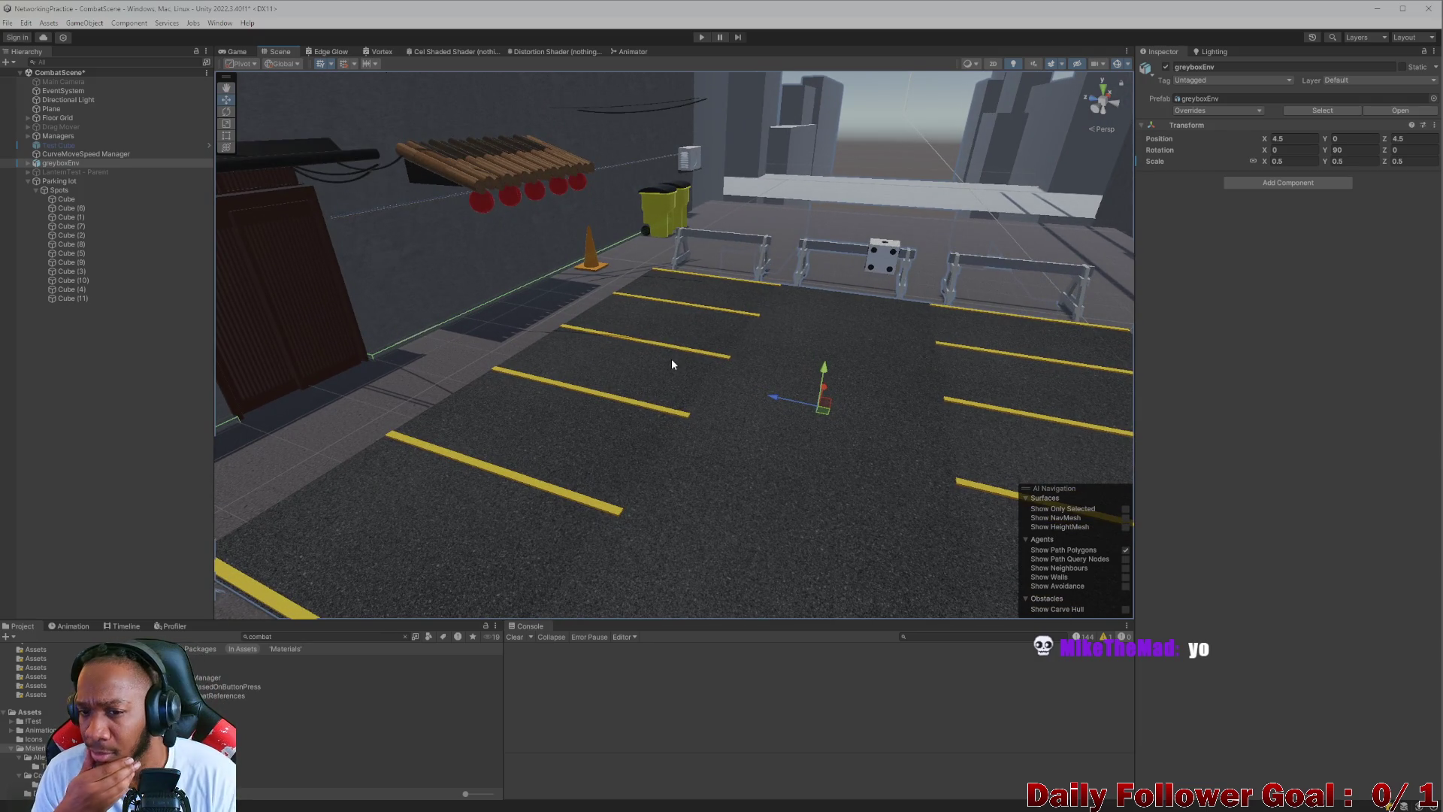
mouse_move(672, 364)
left_mouse_down()
mouse_move(647, 291)
mouse_move(536, 303)
mouse_move(561, 345)
left_mouse_up()
left_click_drag(631, 404, 546, 379)
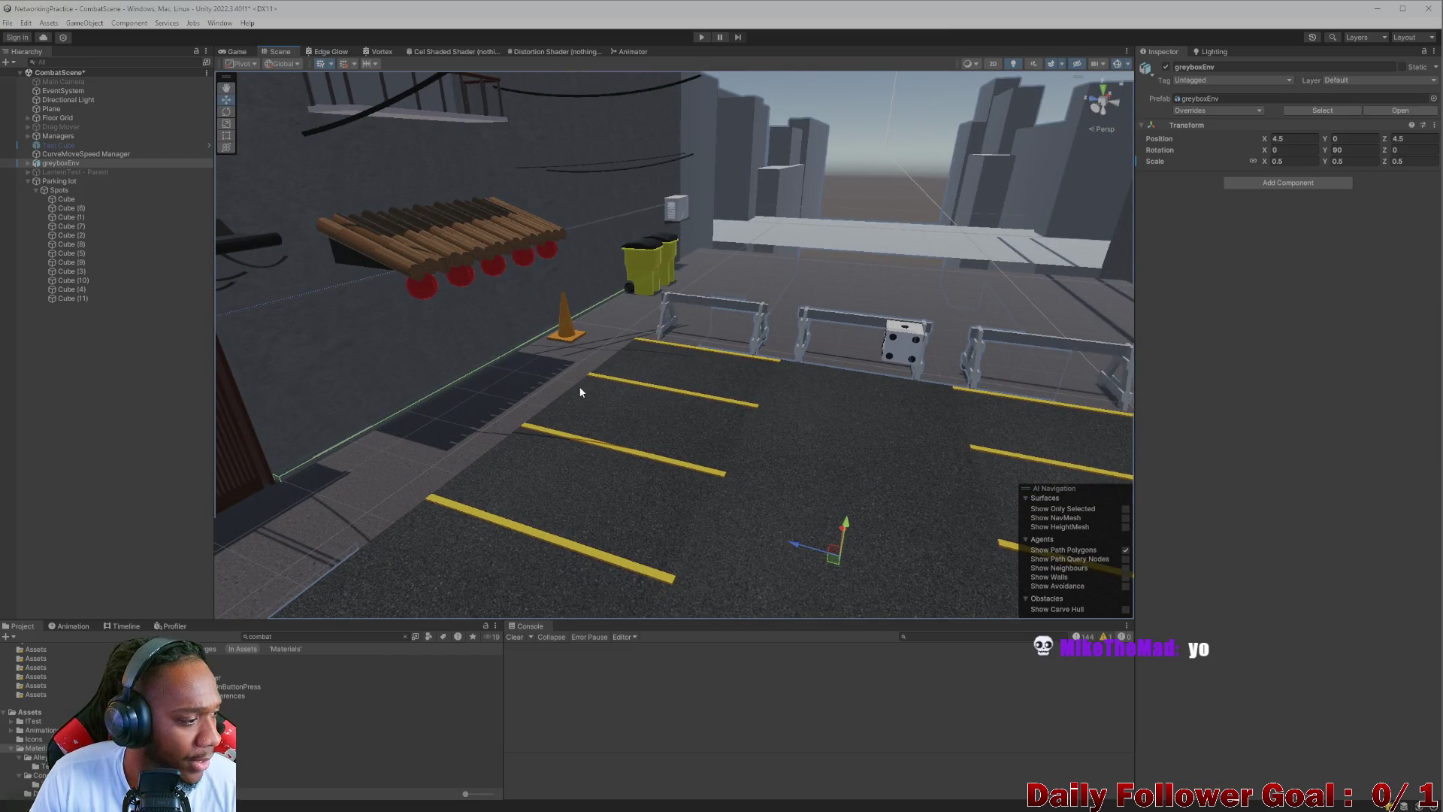
mouse_move(518, 520)
left_mouse_down()
mouse_move(592, 511)
mouse_move(632, 477)
mouse_move(580, 499)
mouse_move(612, 510)
mouse_move(672, 436)
left_mouse_up()
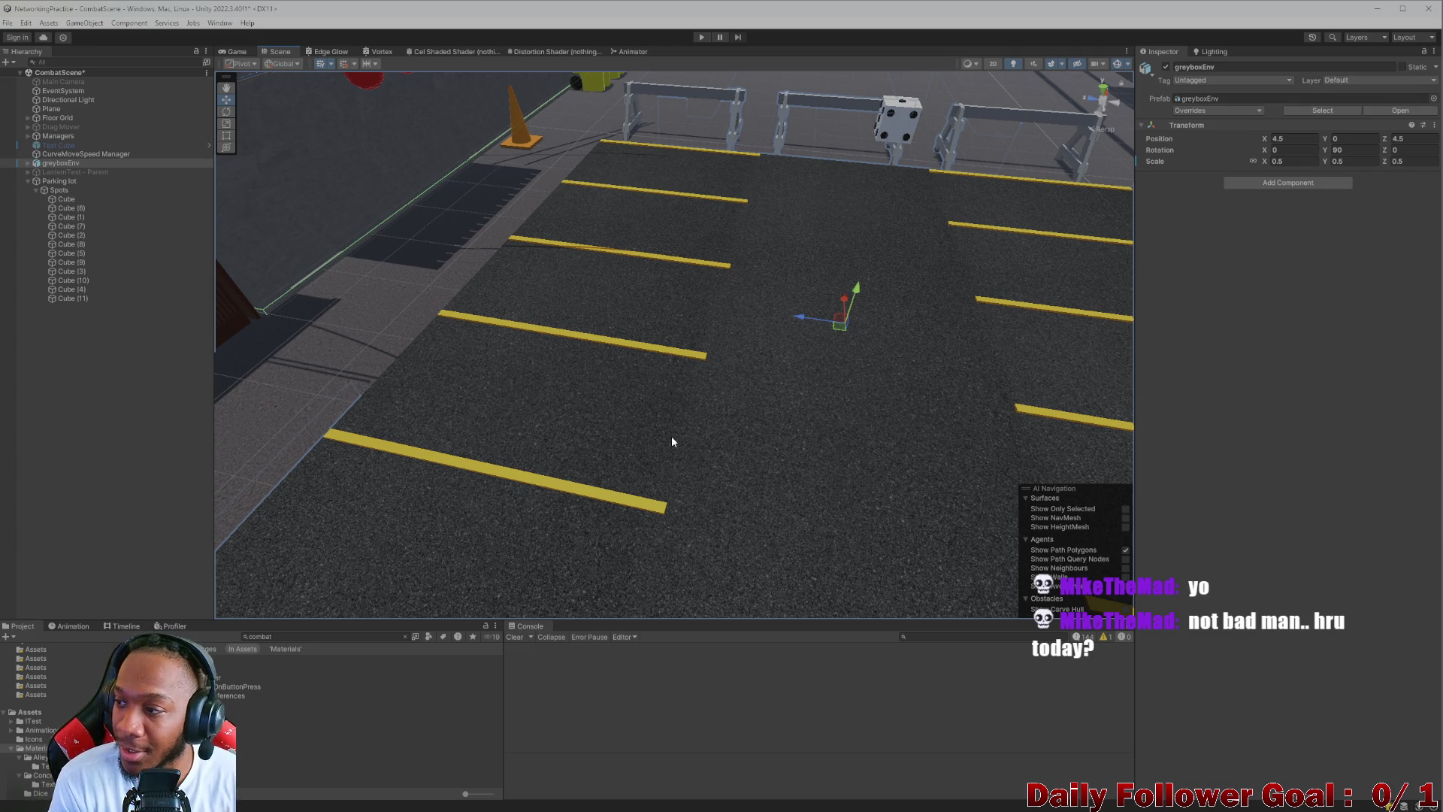
scroll(670, 436, "down", 6)
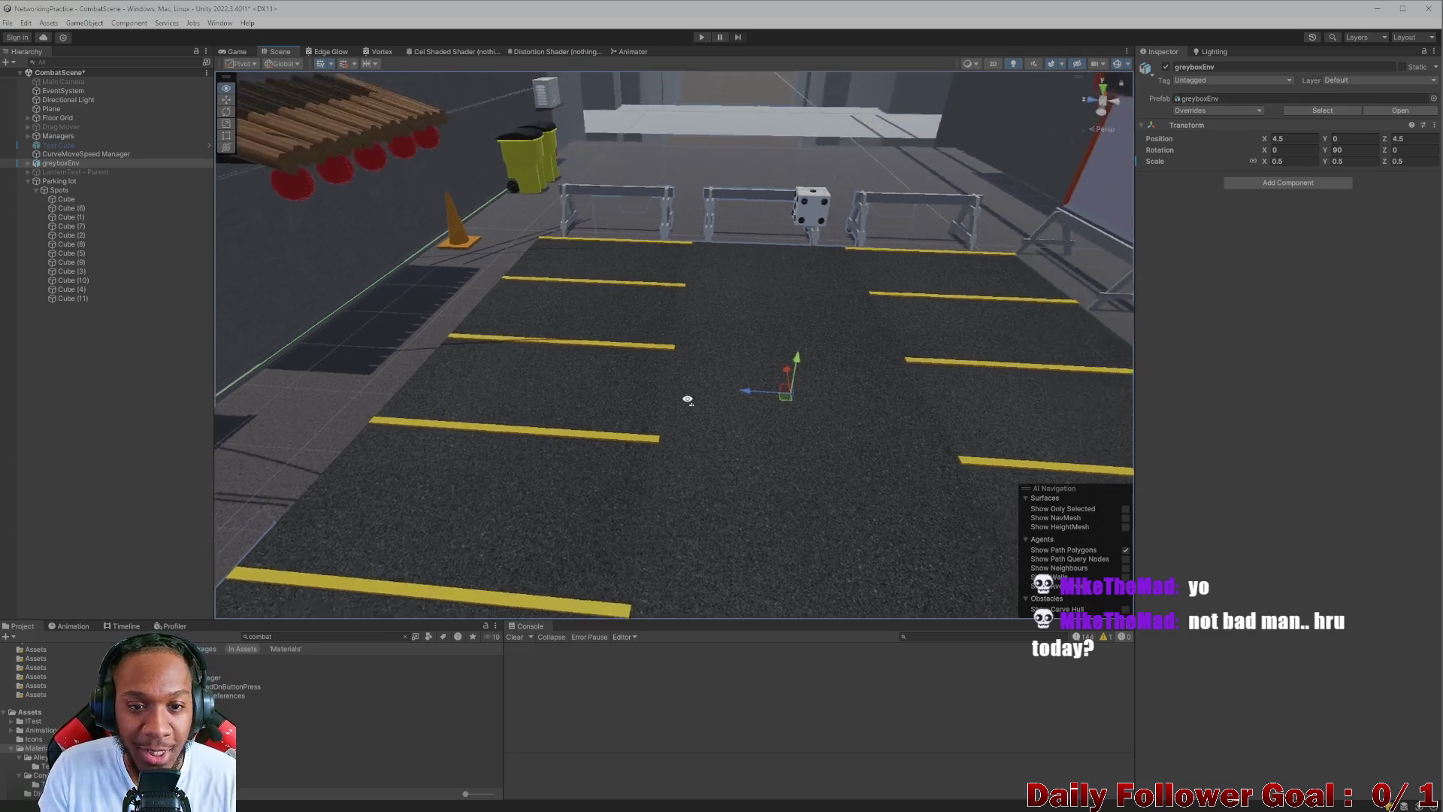
scroll(680, 385, "up", 3)
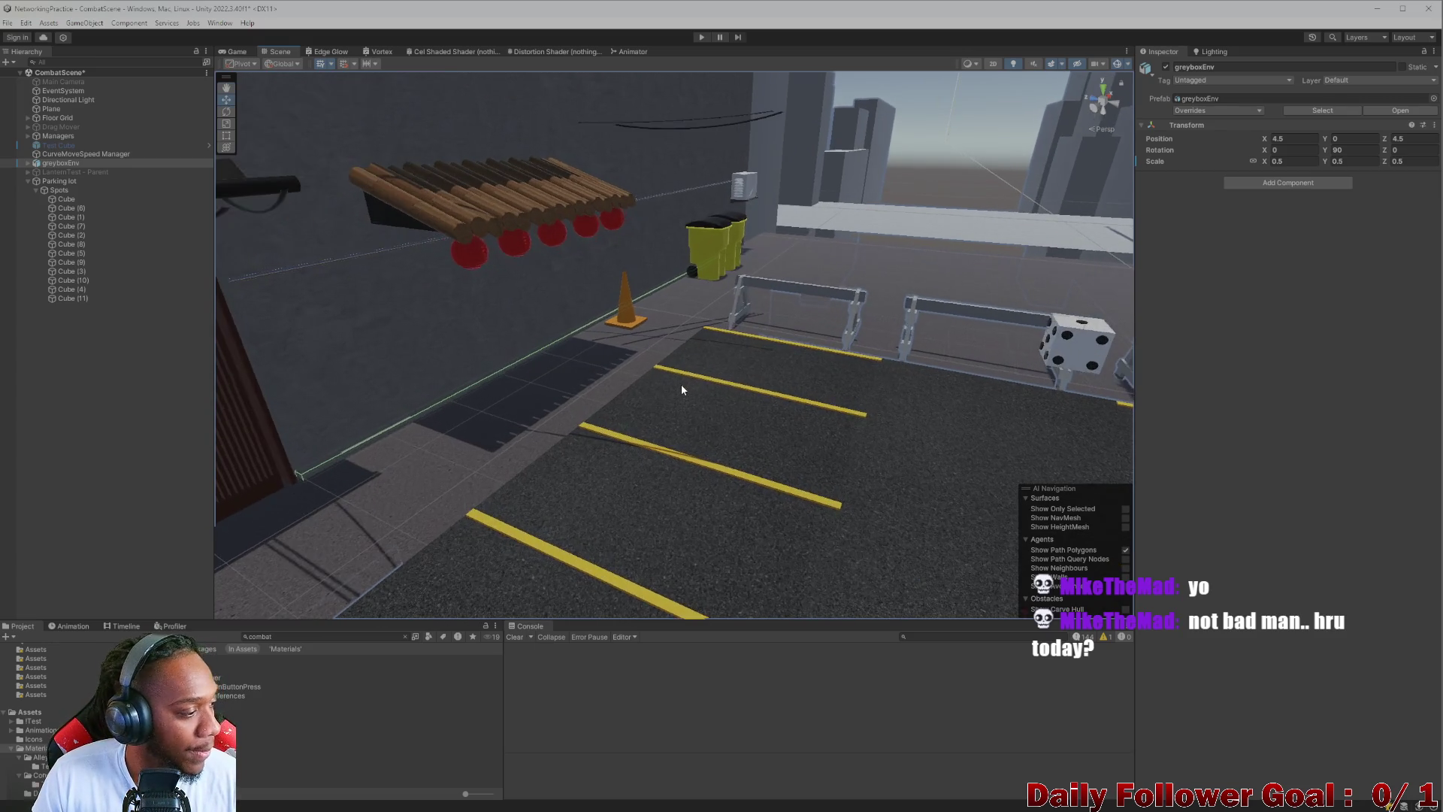
mouse_move(735, 371)
left_mouse_down()
mouse_move(815, 351)
mouse_move(676, 518)
mouse_move(645, 527)
mouse_move(800, 459)
mouse_move(802, 476)
mouse_move(819, 451)
mouse_move(596, 406)
mouse_move(727, 426)
mouse_move(600, 449)
mouse_move(606, 412)
mouse_move(616, 519)
mouse_move(619, 493)
mouse_move(734, 485)
mouse_move(696, 505)
left_mouse_up()
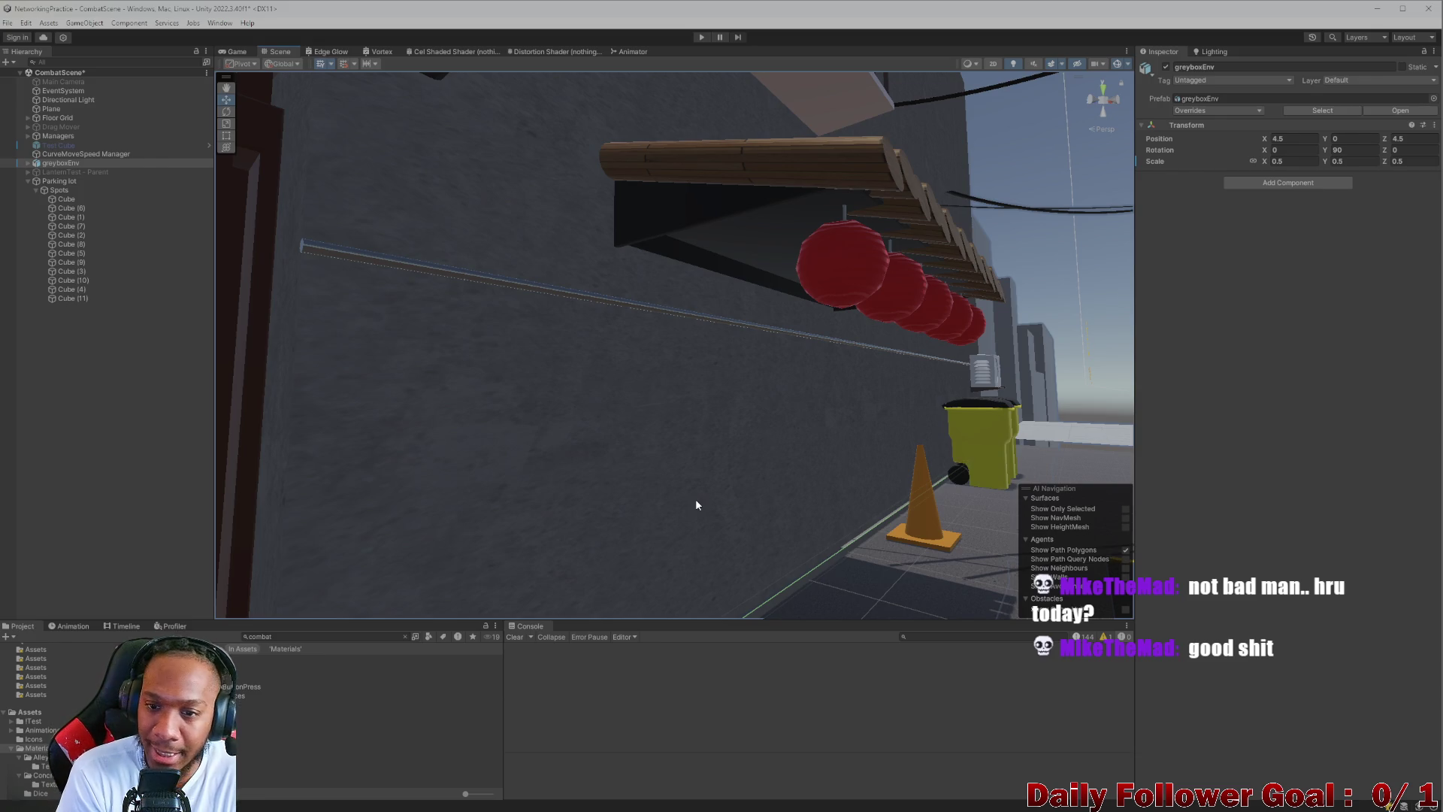
mouse_move(857, 382)
left_mouse_down()
mouse_move(843, 410)
mouse_move(827, 393)
mouse_move(806, 419)
mouse_move(799, 387)
mouse_move(813, 385)
mouse_move(672, 390)
left_mouse_up()
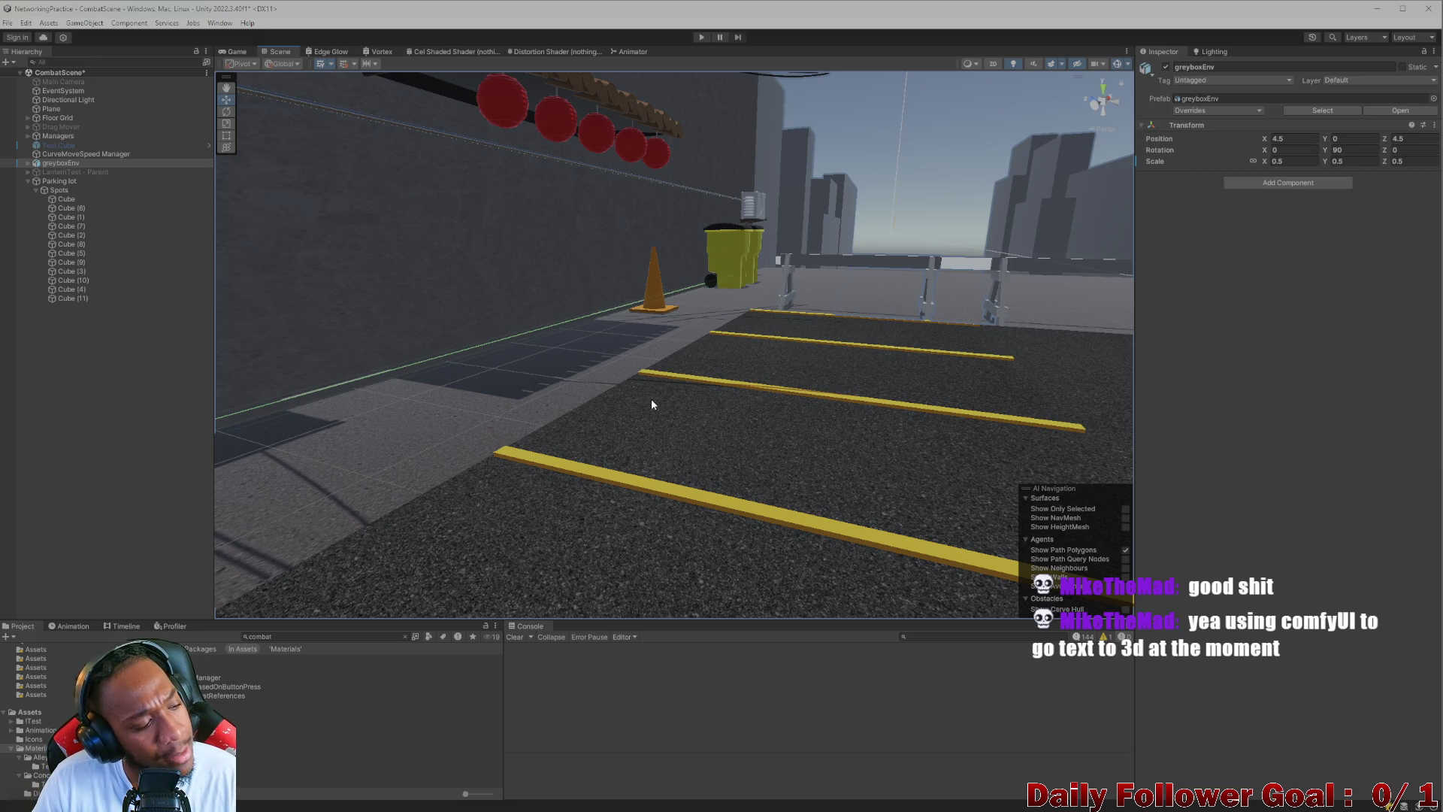
scroll(643, 403, "down", 3)
left_click_drag(606, 380, 614, 439)
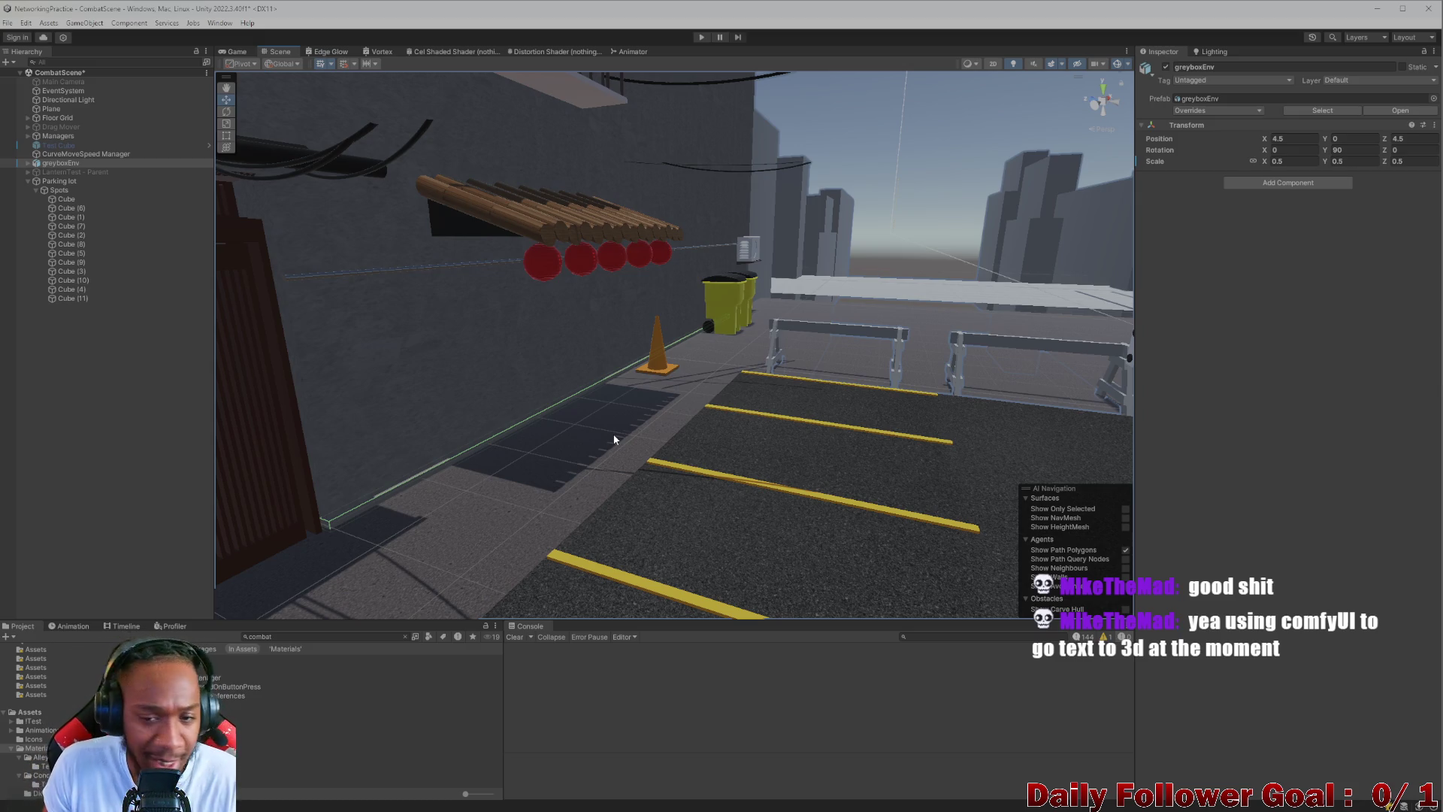
scroll(614, 439, "up", 5)
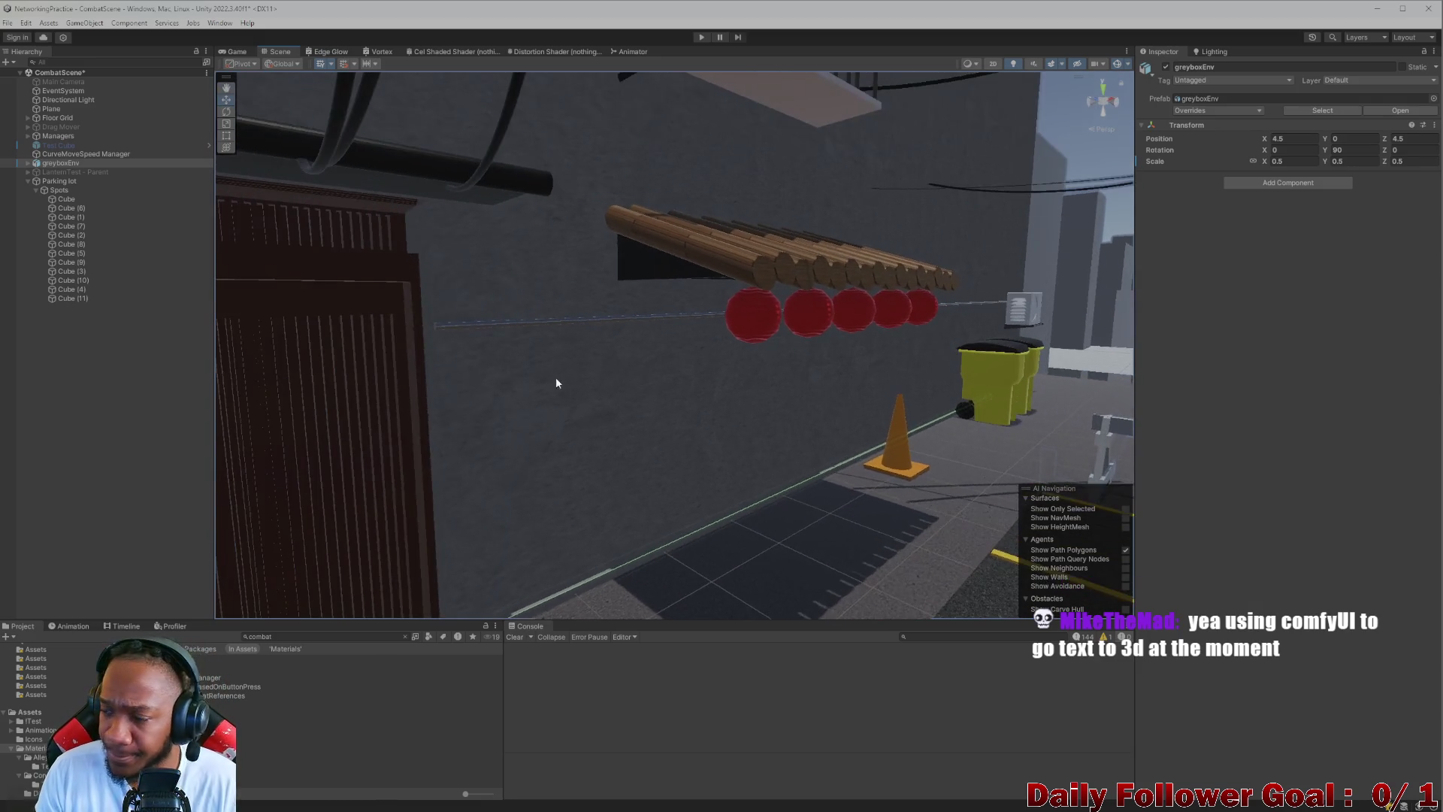
scroll(619, 342, "up", 2)
left_click(724, 299)
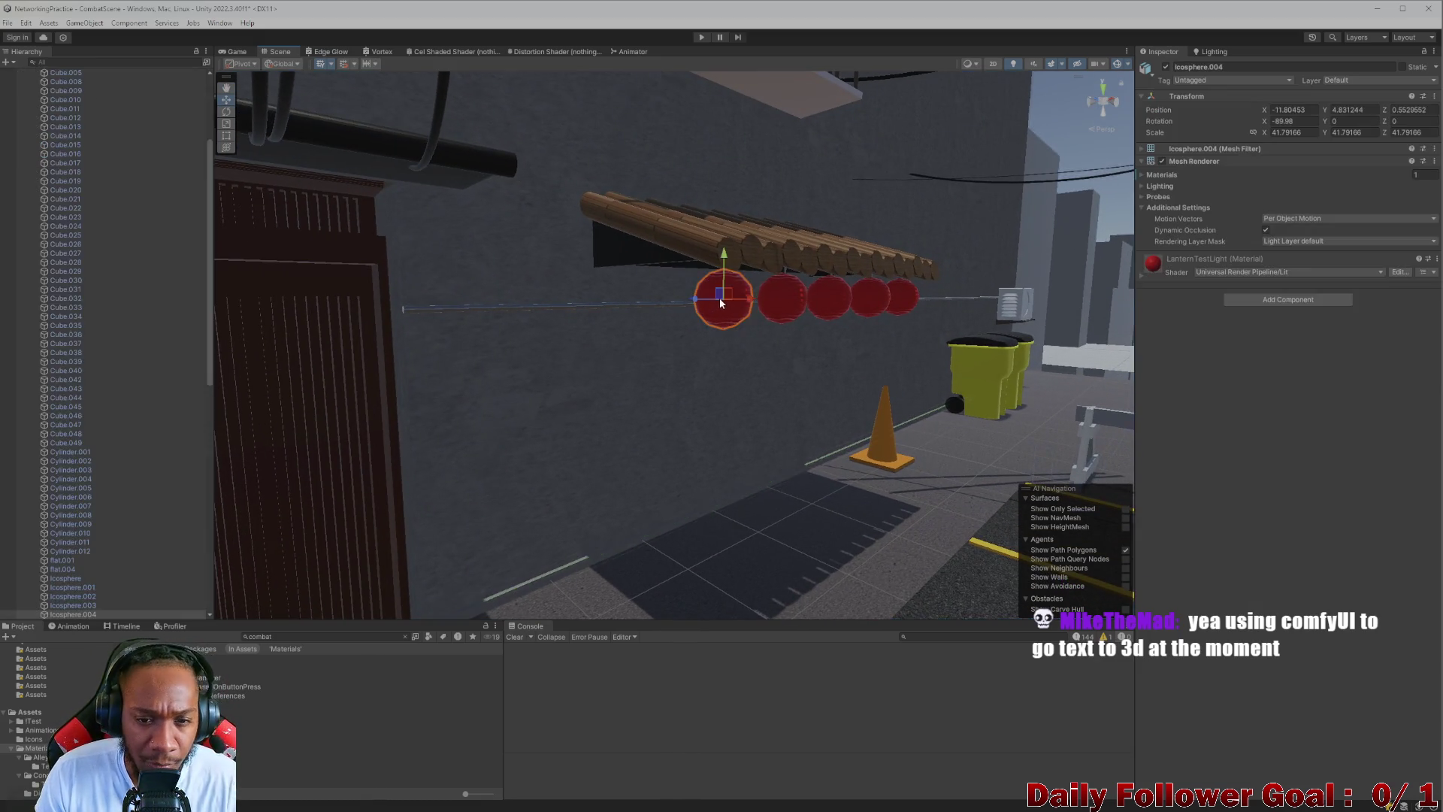
scroll(728, 339, "up", 3)
scroll(728, 338, "down", 3)
left_click(645, 308)
left_click(727, 312)
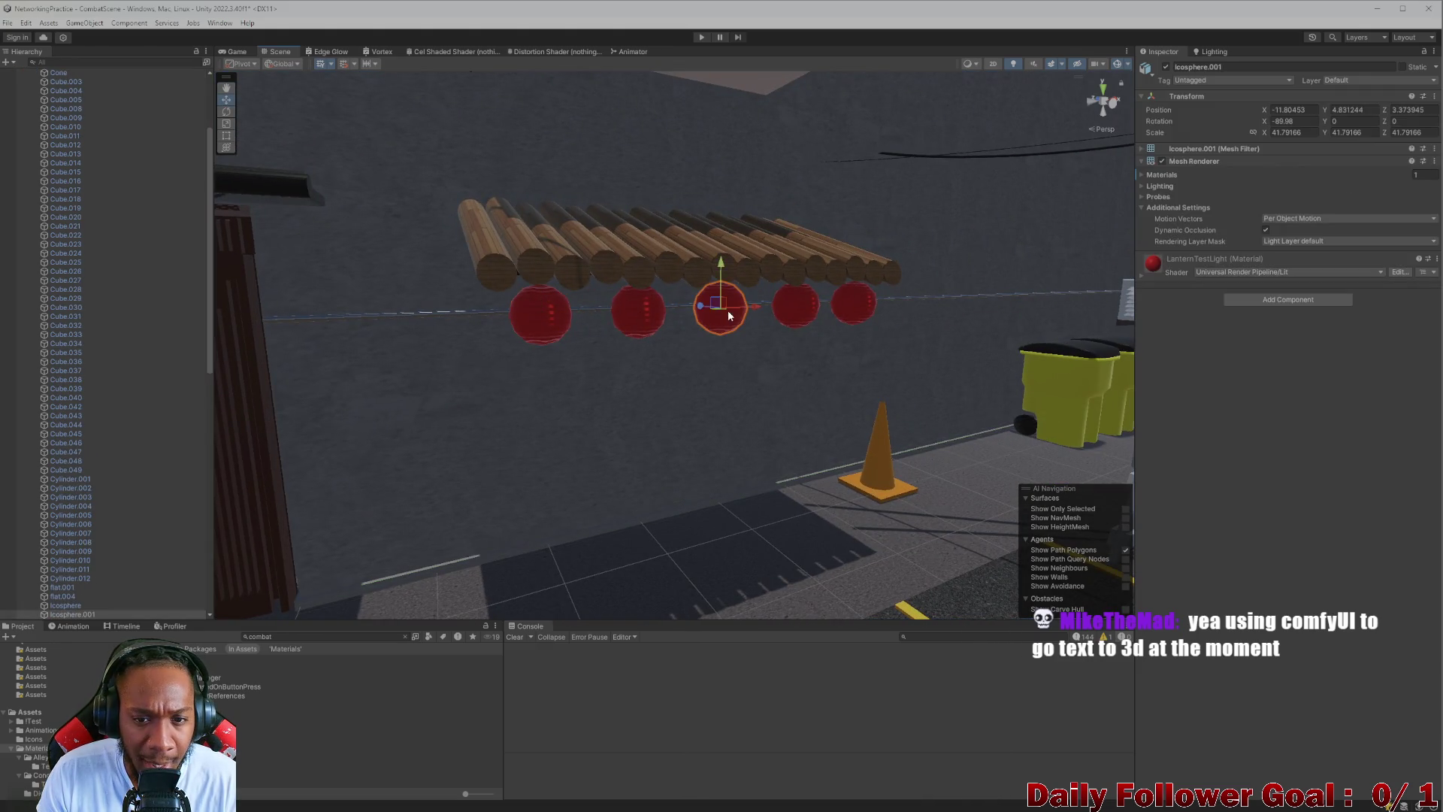
left_click(791, 313)
scroll(674, 400, "down", 3)
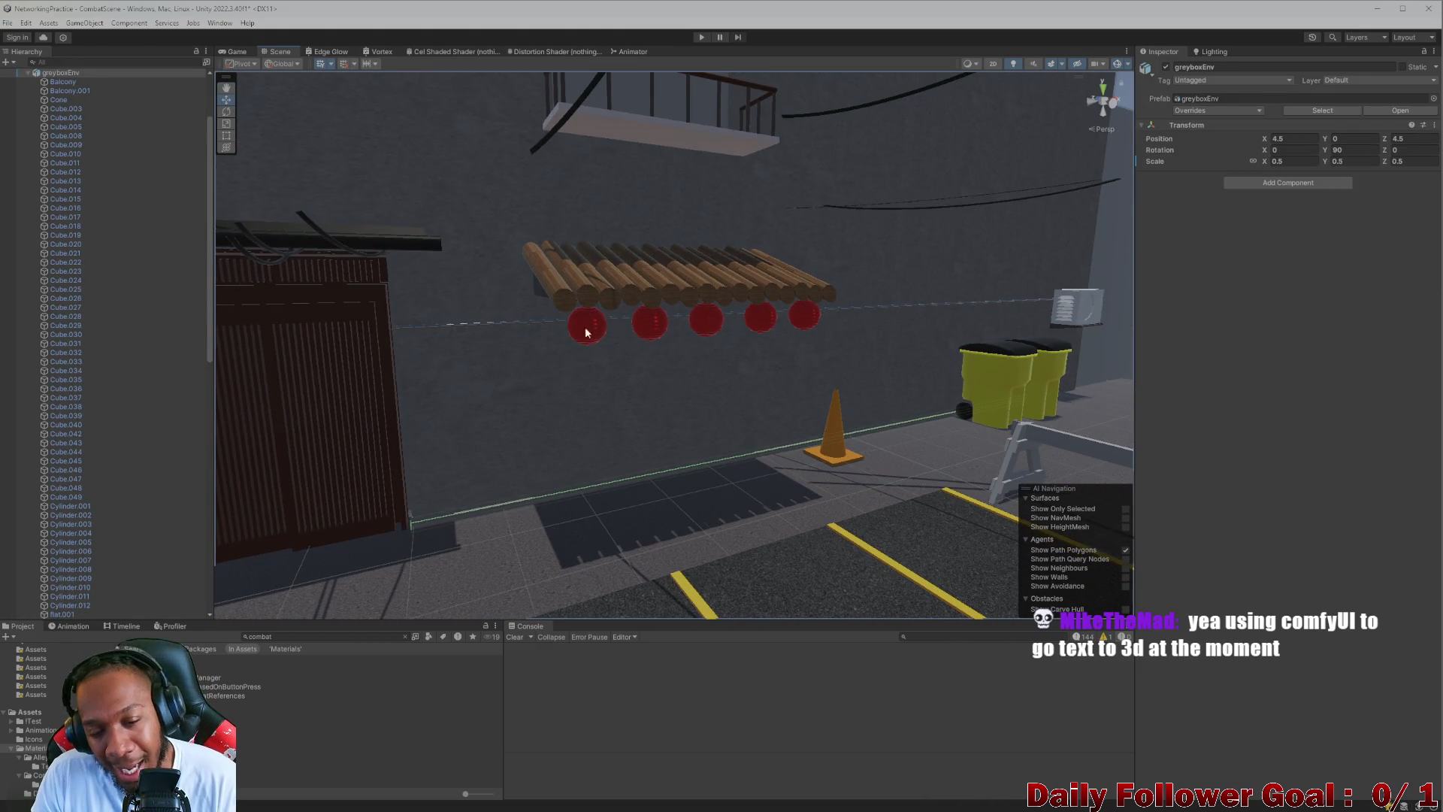
scroll(658, 447, "down", 3)
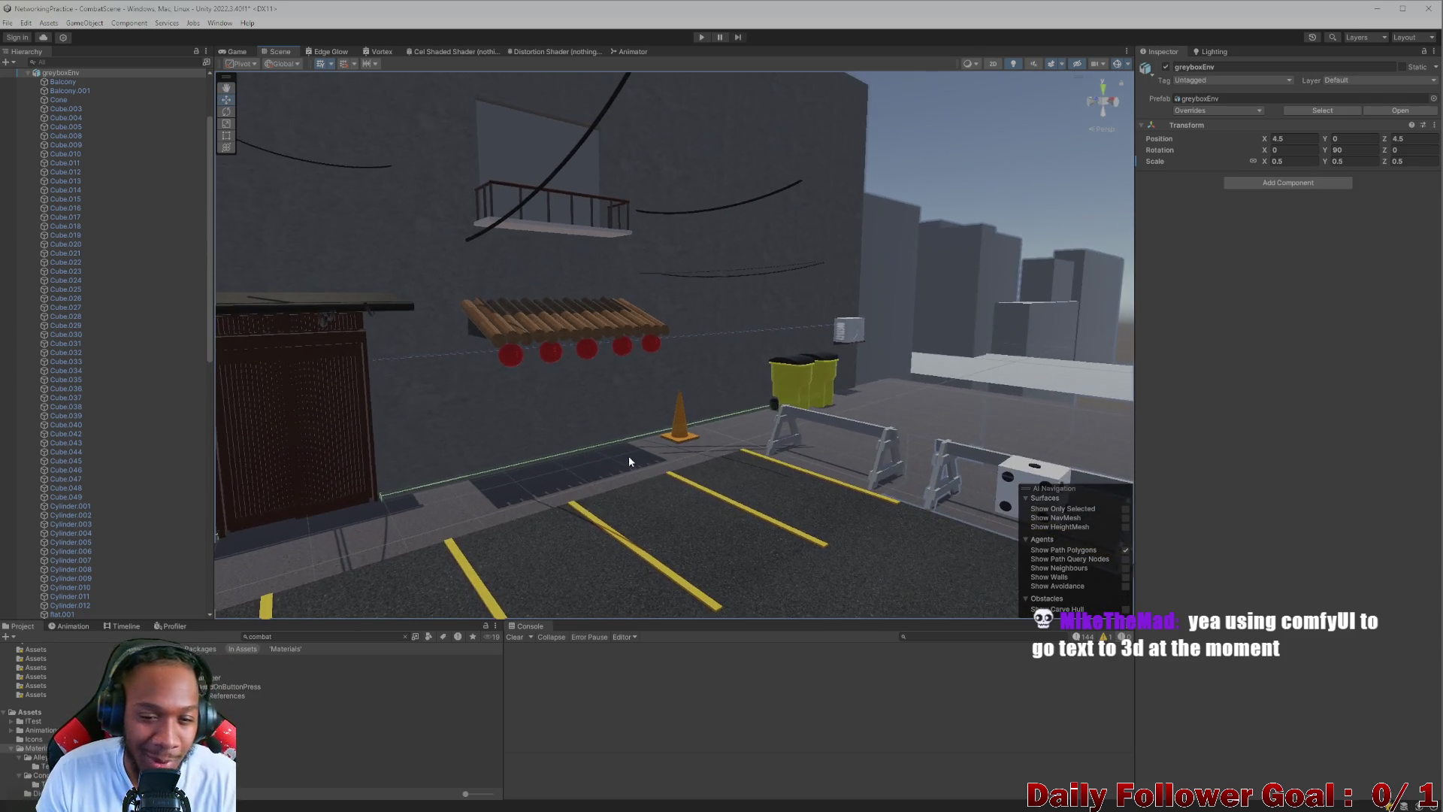
mouse_move(630, 461)
left_mouse_down()
mouse_move(660, 515)
mouse_move(725, 506)
mouse_move(623, 418)
left_mouse_up()
left_click_drag(979, 405, 632, 288)
mouse_move(587, 386)
left_mouse_down()
mouse_move(644, 409)
mouse_move(660, 389)
mouse_move(665, 264)
left_mouse_up()
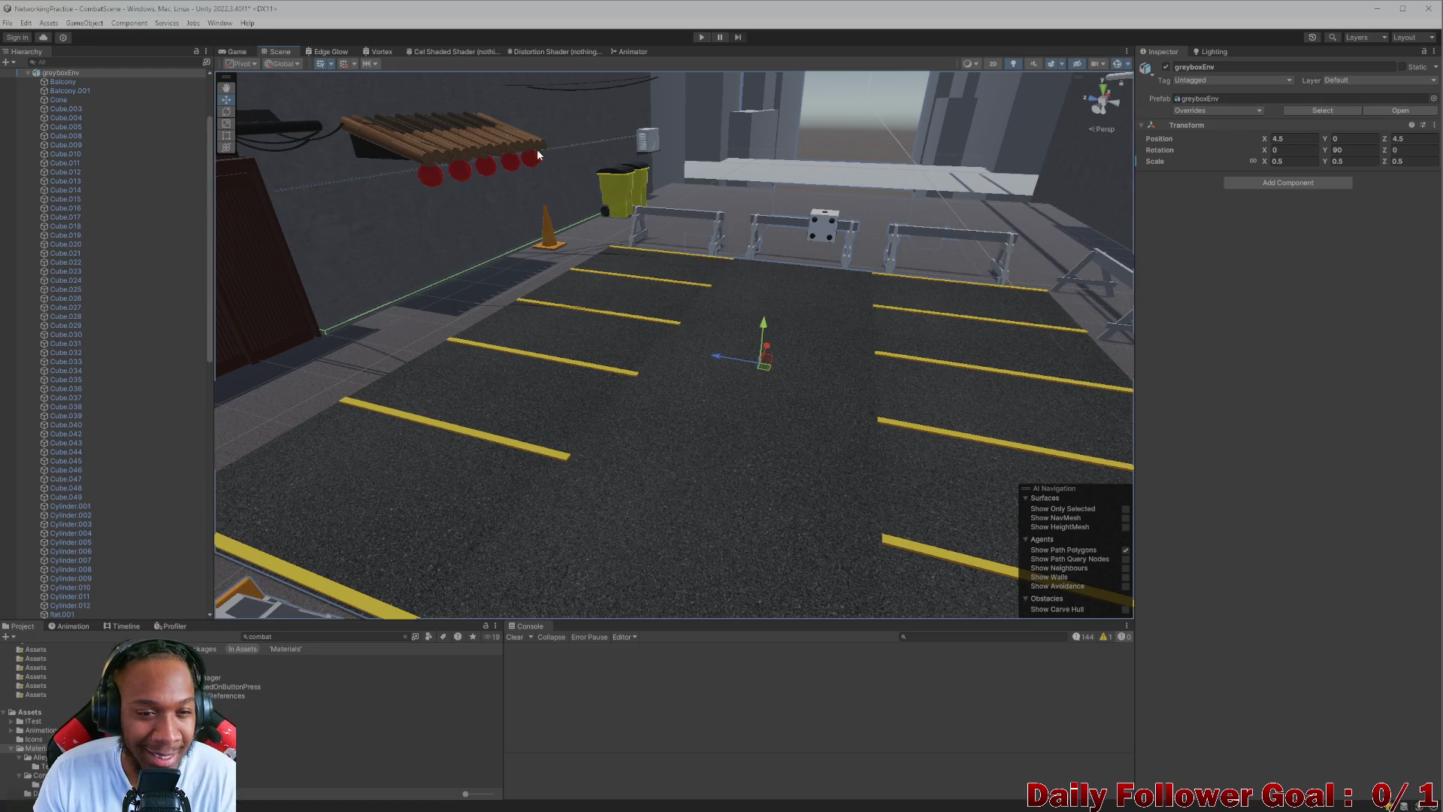
left_click_drag(440, 362, 493, 309)
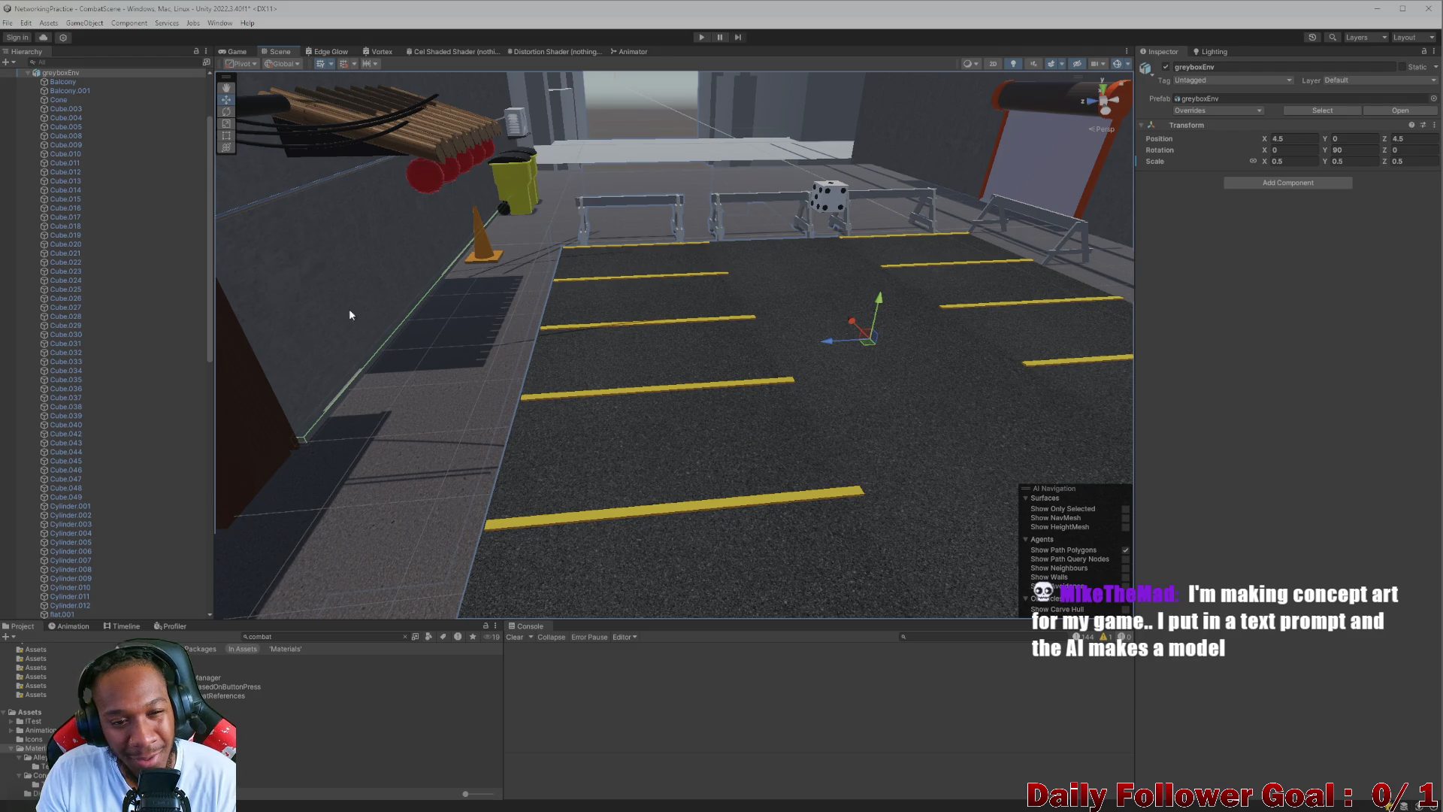
left_click_drag(390, 228, 803, 321)
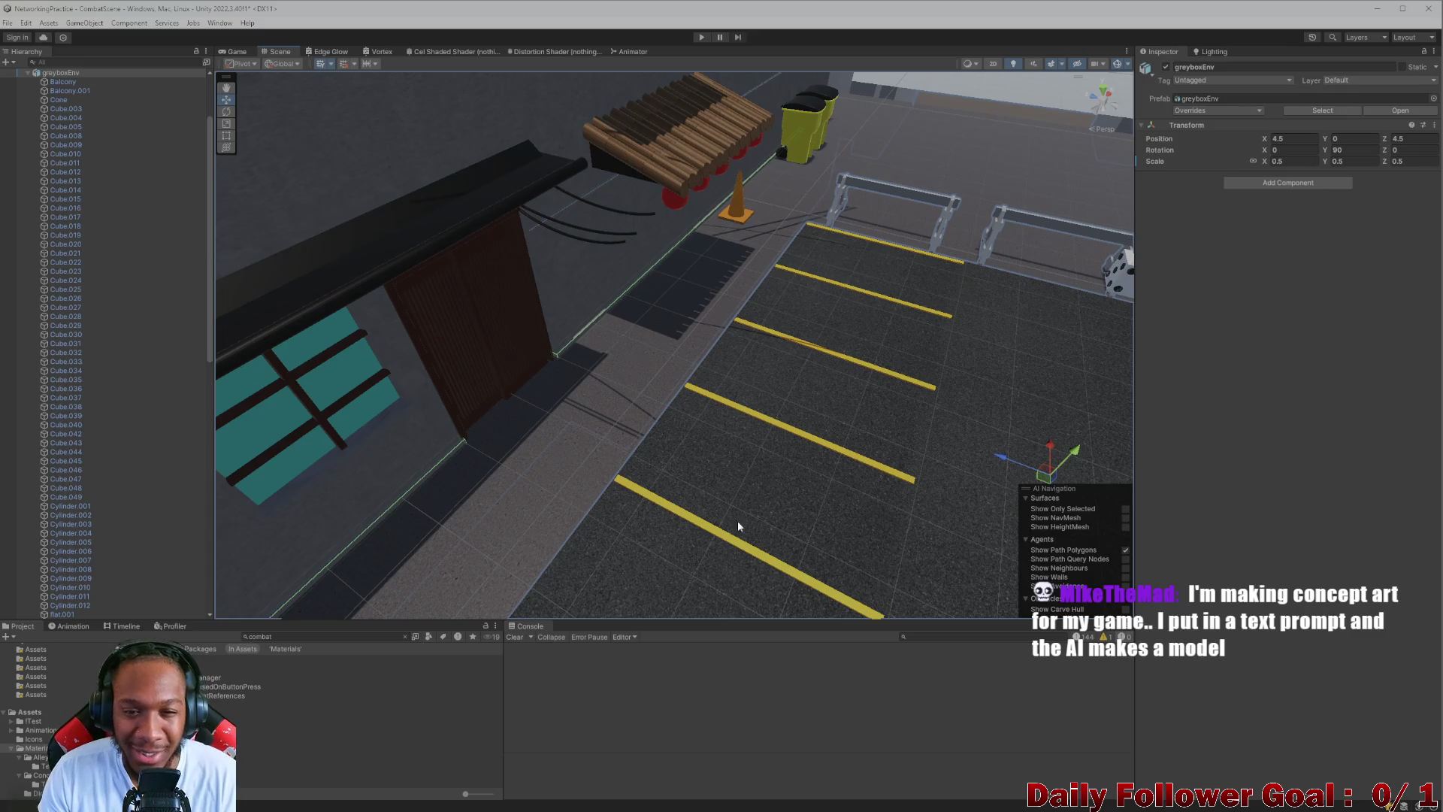
mouse_move(834, 404)
left_mouse_down()
mouse_move(847, 441)
mouse_move(796, 423)
left_mouse_up()
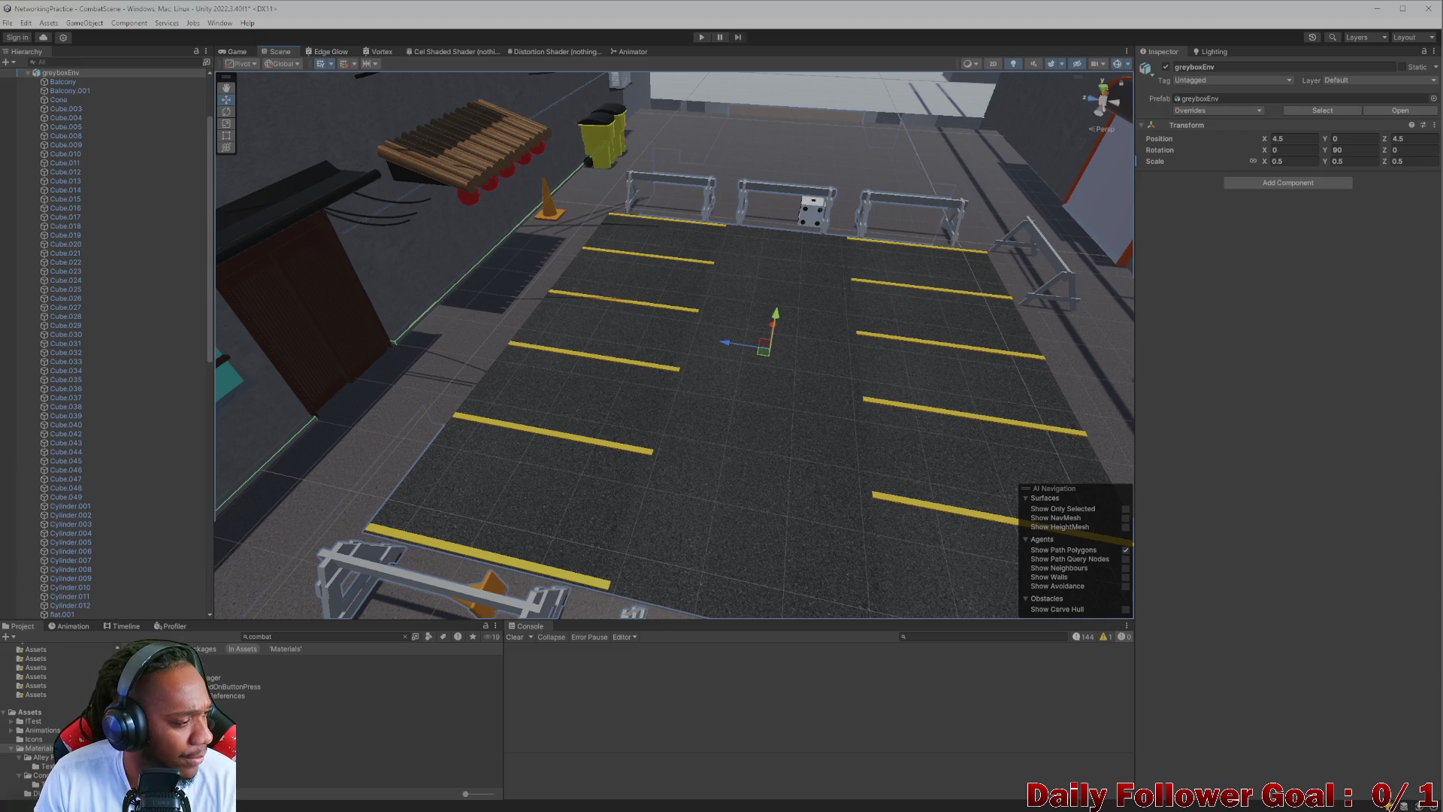
mouse_move(540, 351)
left_mouse_down()
mouse_move(638, 413)
mouse_move(629, 390)
mouse_move(467, 328)
mouse_move(481, 356)
mouse_move(565, 366)
left_mouse_up()
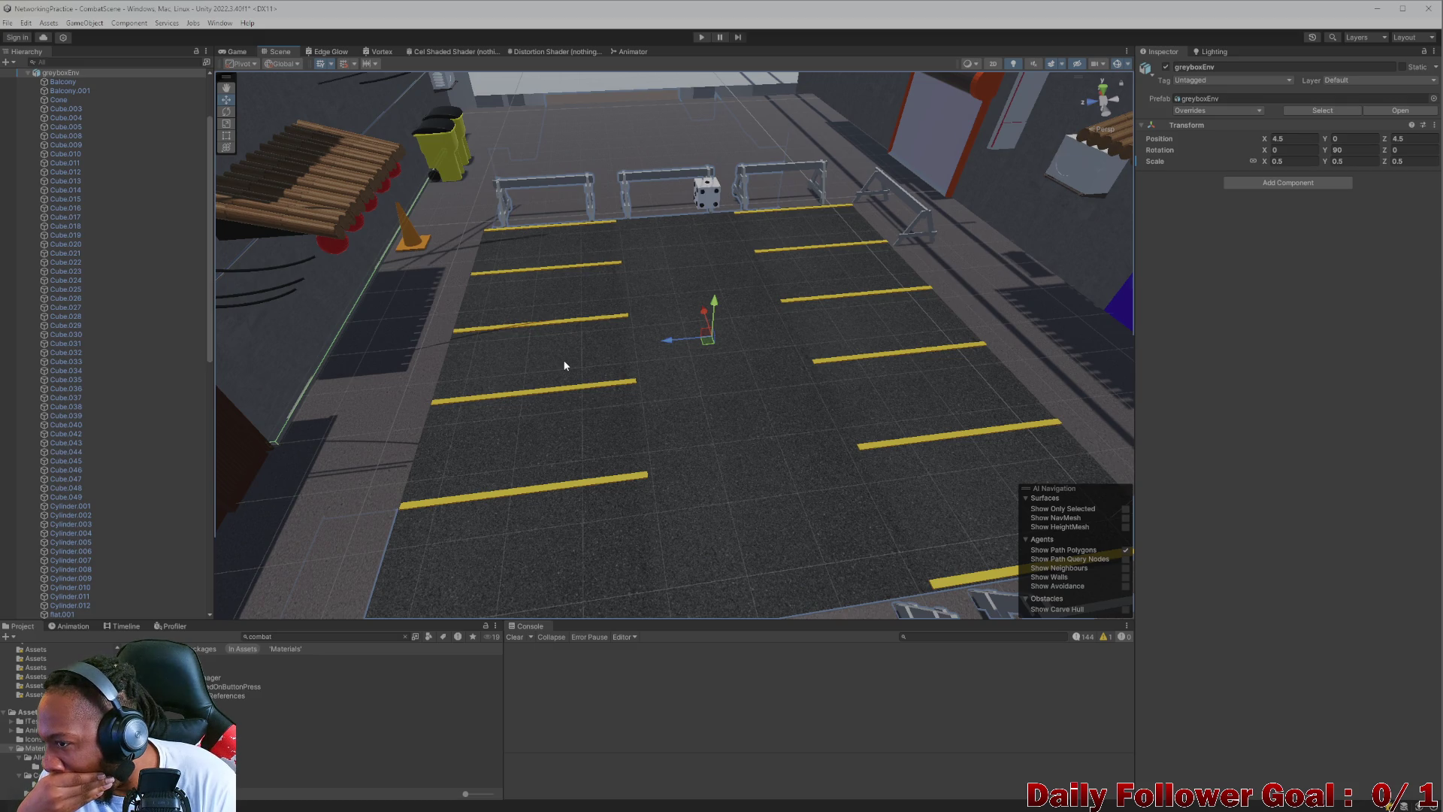
mouse_move(546, 352)
left_mouse_down()
mouse_move(439, 335)
mouse_move(607, 363)
mouse_move(611, 382)
left_mouse_up()
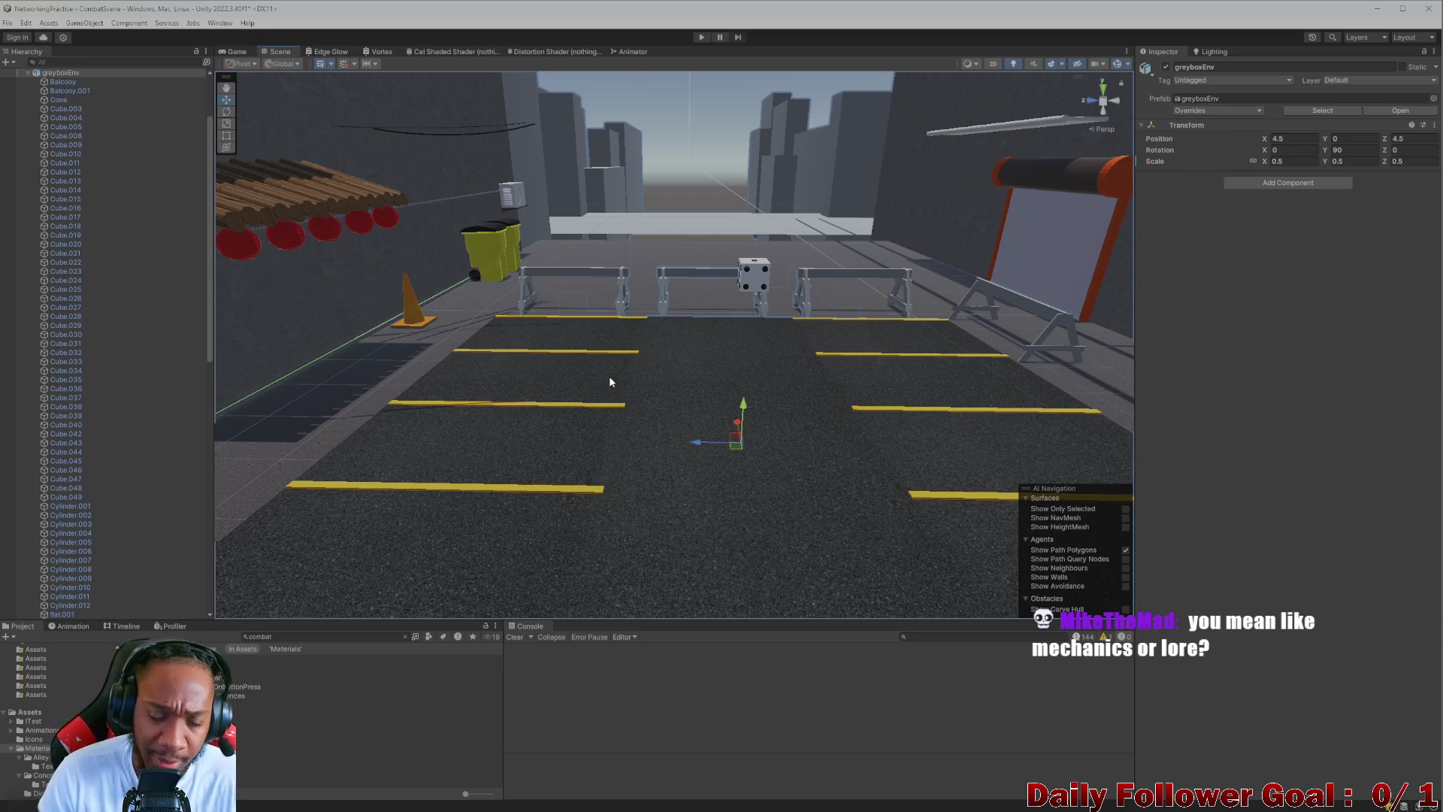
- Orbit past the barriers, cone and door to the lot's far side and select the ground plane
scroll(612, 375, "down", 5)
mouse_move(696, 464)
left_mouse_down()
mouse_move(674, 493)
mouse_move(716, 418)
mouse_move(528, 476)
mouse_move(705, 435)
mouse_move(615, 498)
mouse_move(641, 466)
mouse_move(556, 352)
left_mouse_up()
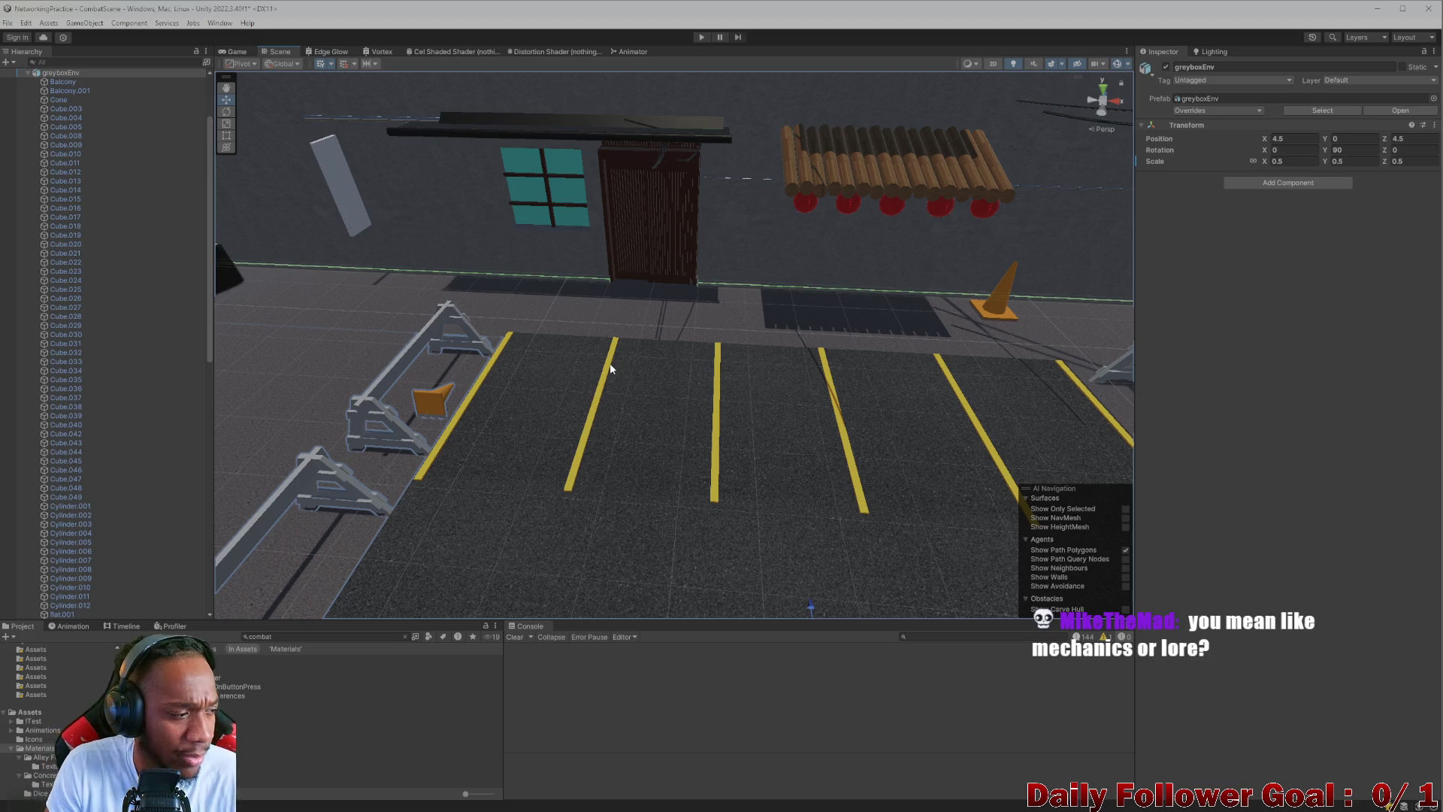
mouse_move(610, 369)
left_mouse_down()
mouse_move(612, 338)
mouse_move(582, 354)
mouse_move(578, 385)
mouse_move(409, 396)
mouse_move(548, 396)
mouse_move(729, 430)
mouse_move(760, 451)
mouse_move(787, 439)
left_mouse_up()
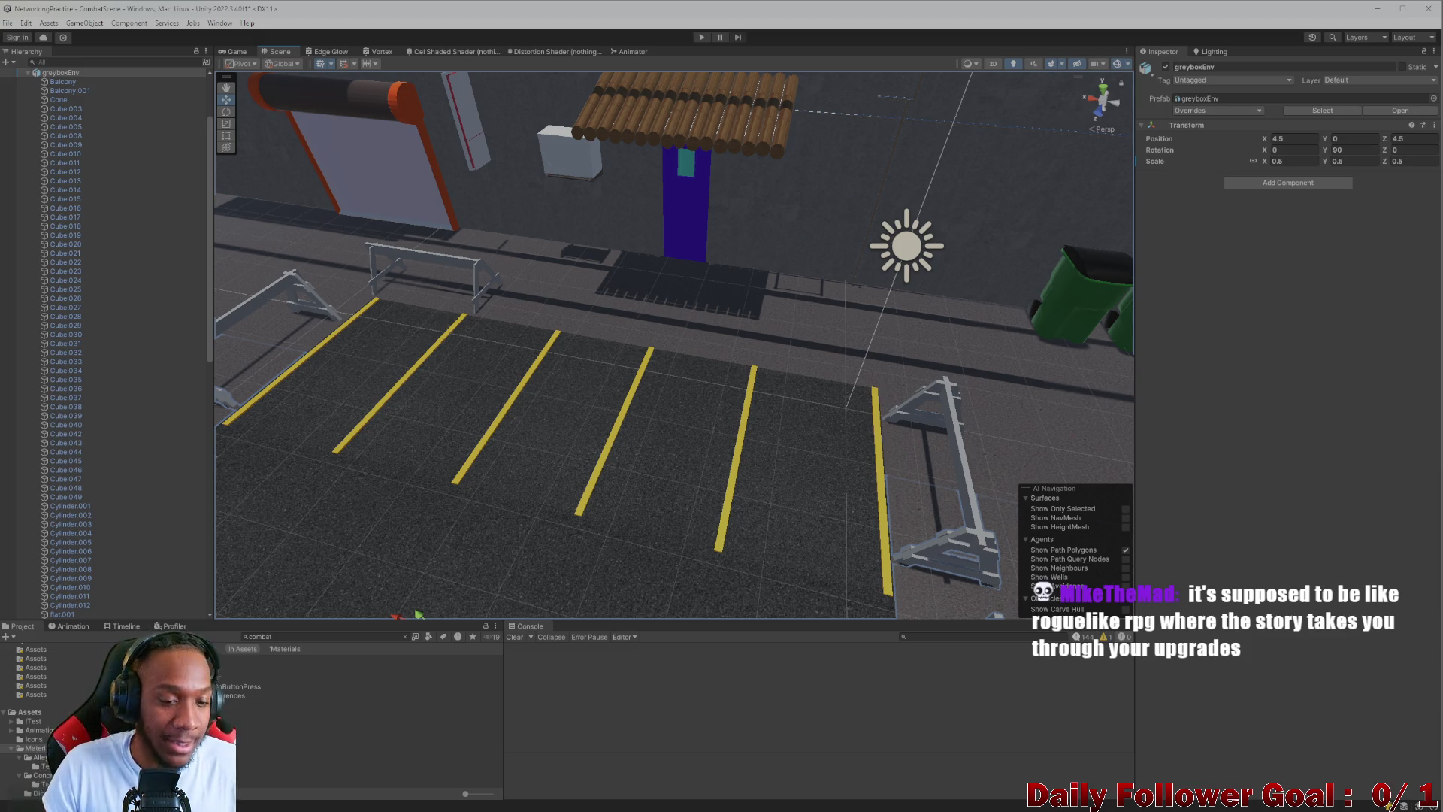
mouse_move(212, 510)
left_mouse_down()
mouse_move(441, 506)
mouse_move(391, 461)
mouse_move(467, 458)
left_mouse_up()
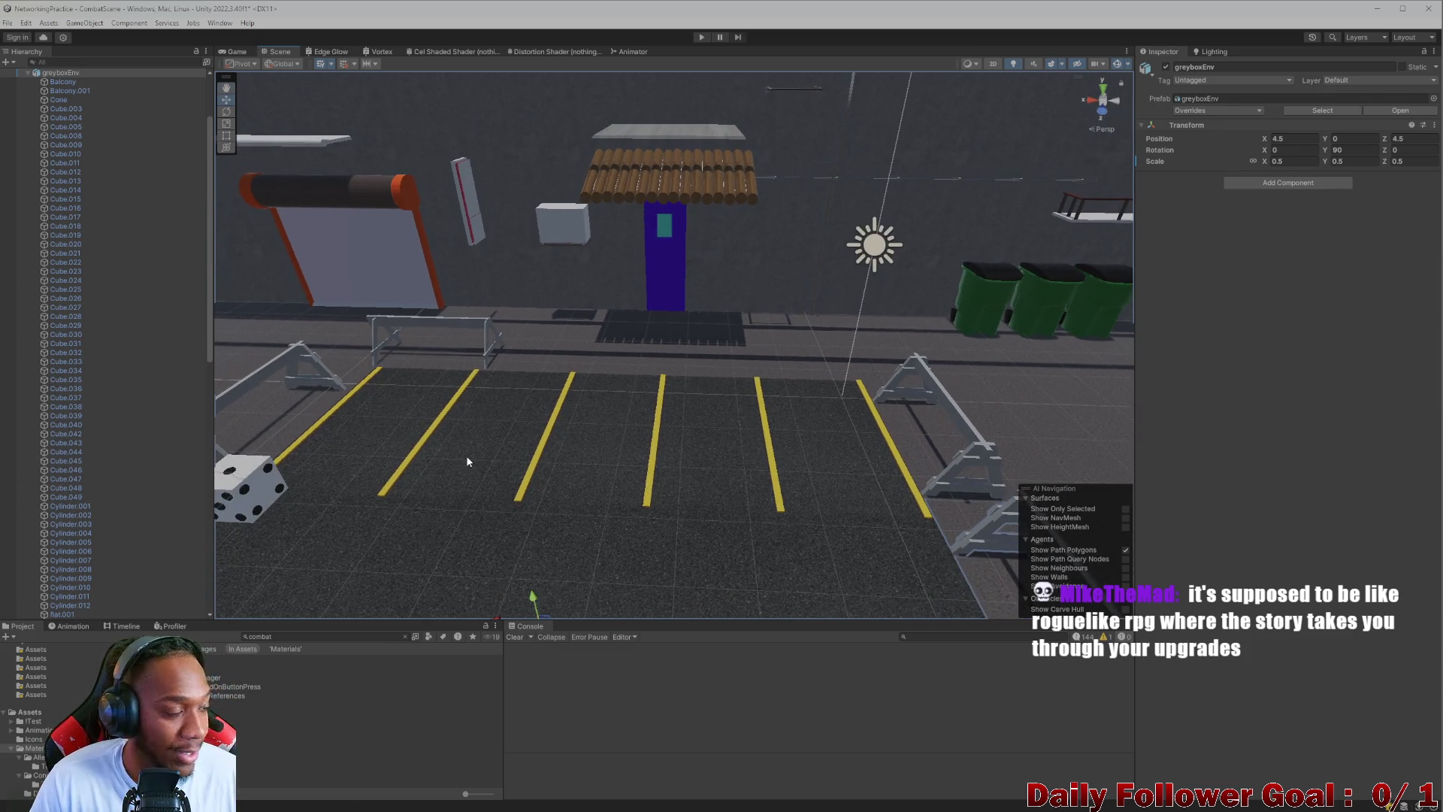
left_click(476, 458)
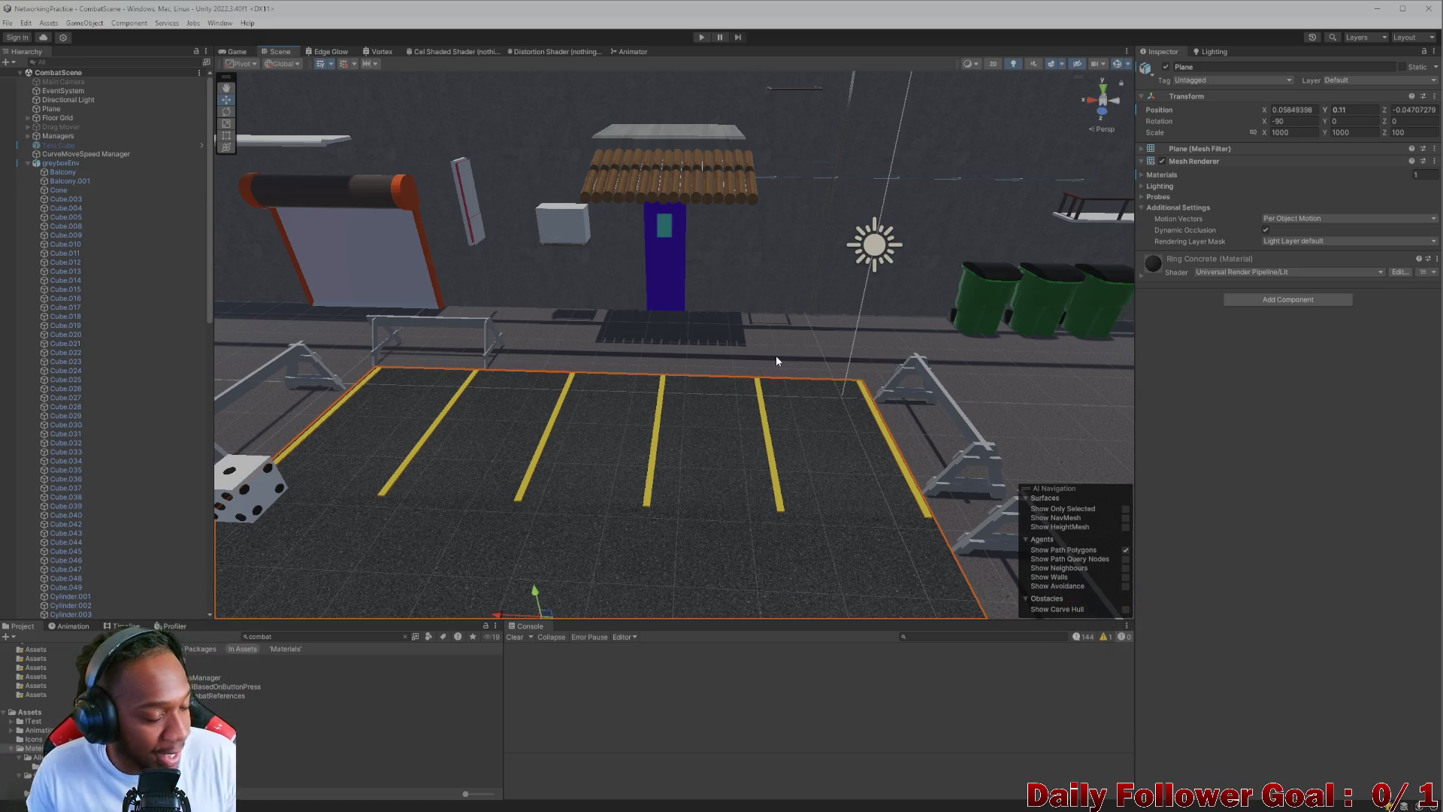
mouse_move(775, 355)
left_mouse_down()
mouse_move(658, 466)
mouse_move(678, 444)
mouse_move(750, 461)
mouse_move(702, 412)
mouse_move(590, 400)
left_mouse_up()
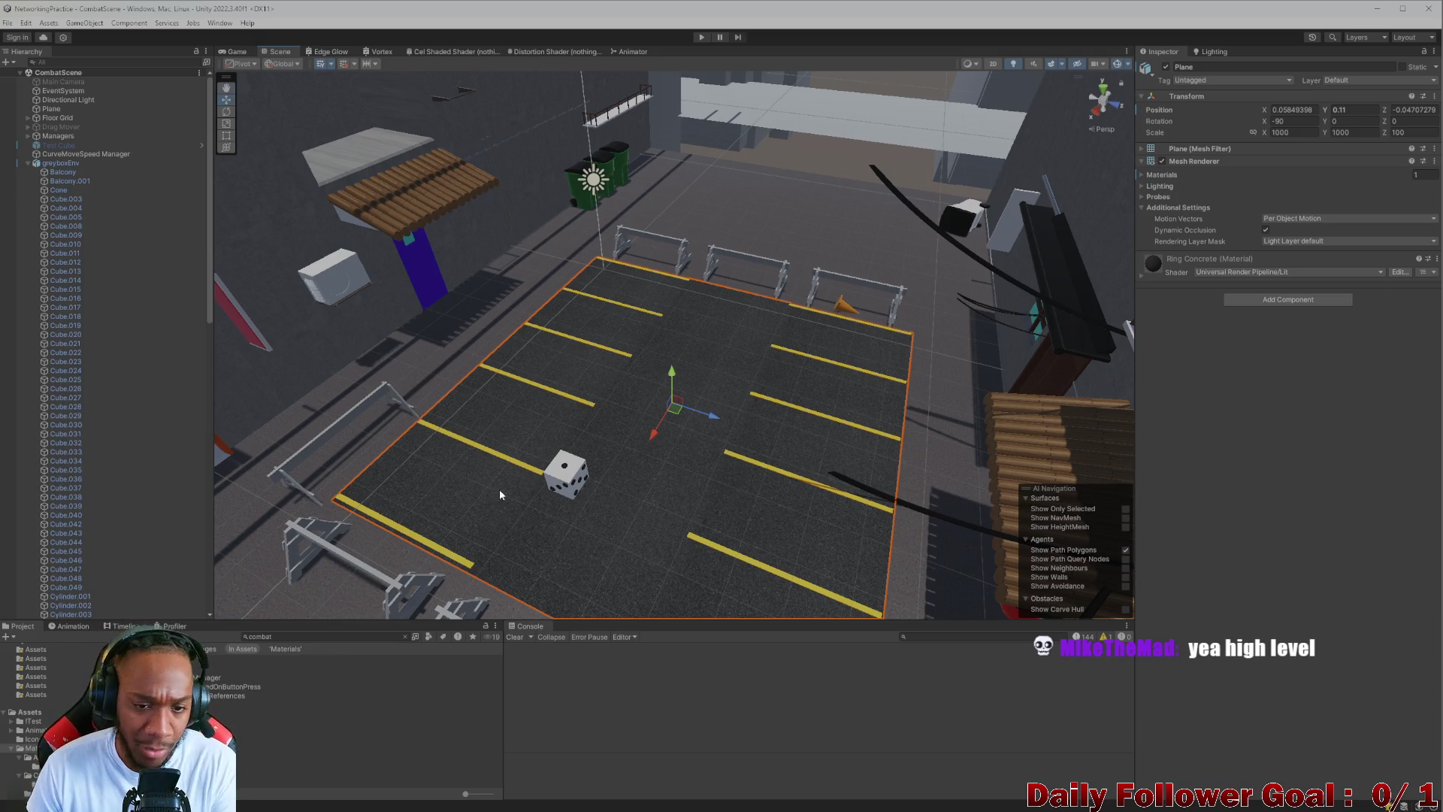
scroll(592, 431, "up", 10)
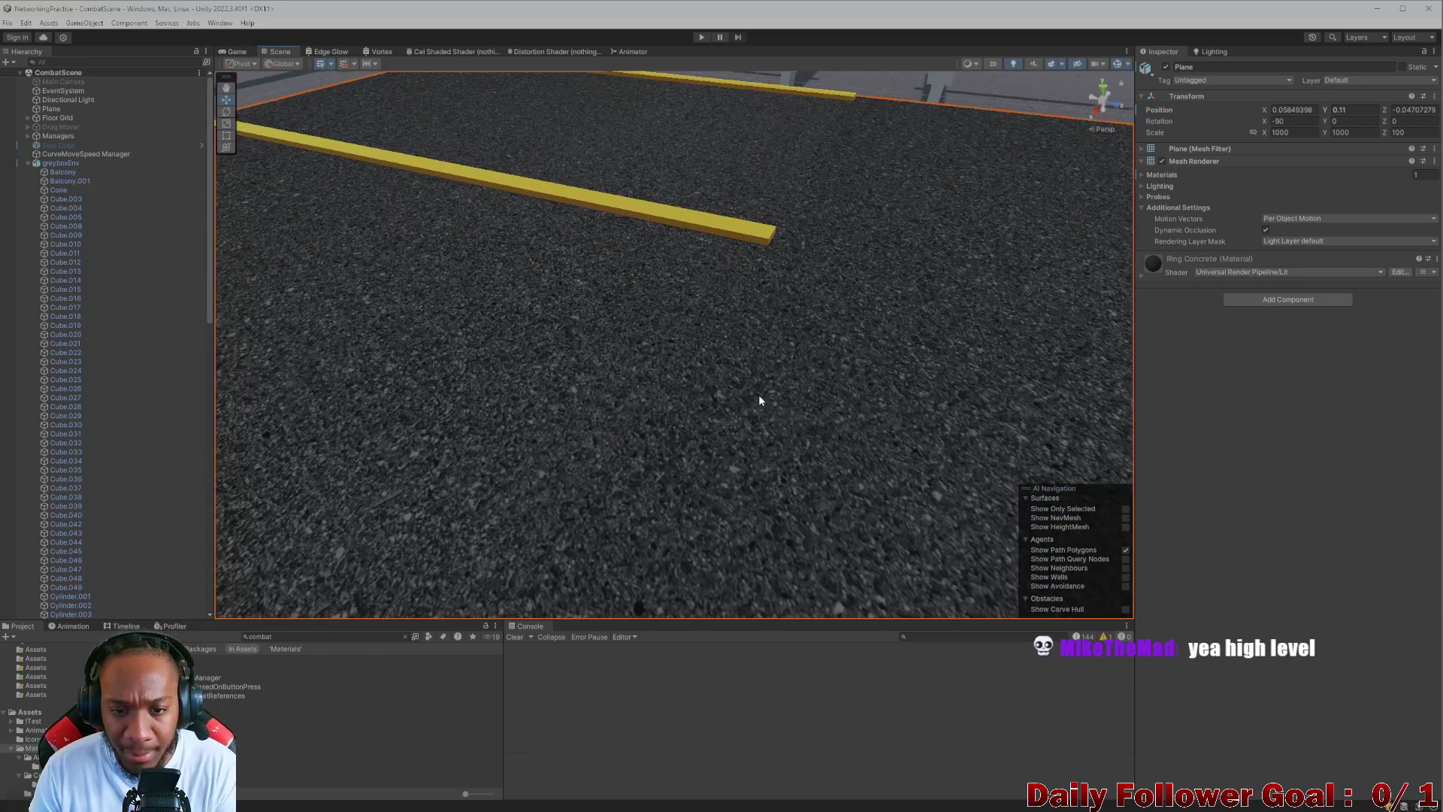
scroll(759, 401, "down", 5)
scroll(705, 441, "up", 8)
mouse_move(661, 372)
left_mouse_down()
mouse_move(584, 414)
mouse_move(770, 419)
mouse_move(856, 336)
mouse_move(770, 348)
mouse_move(755, 319)
mouse_move(580, 313)
mouse_move(502, 341)
left_mouse_up()
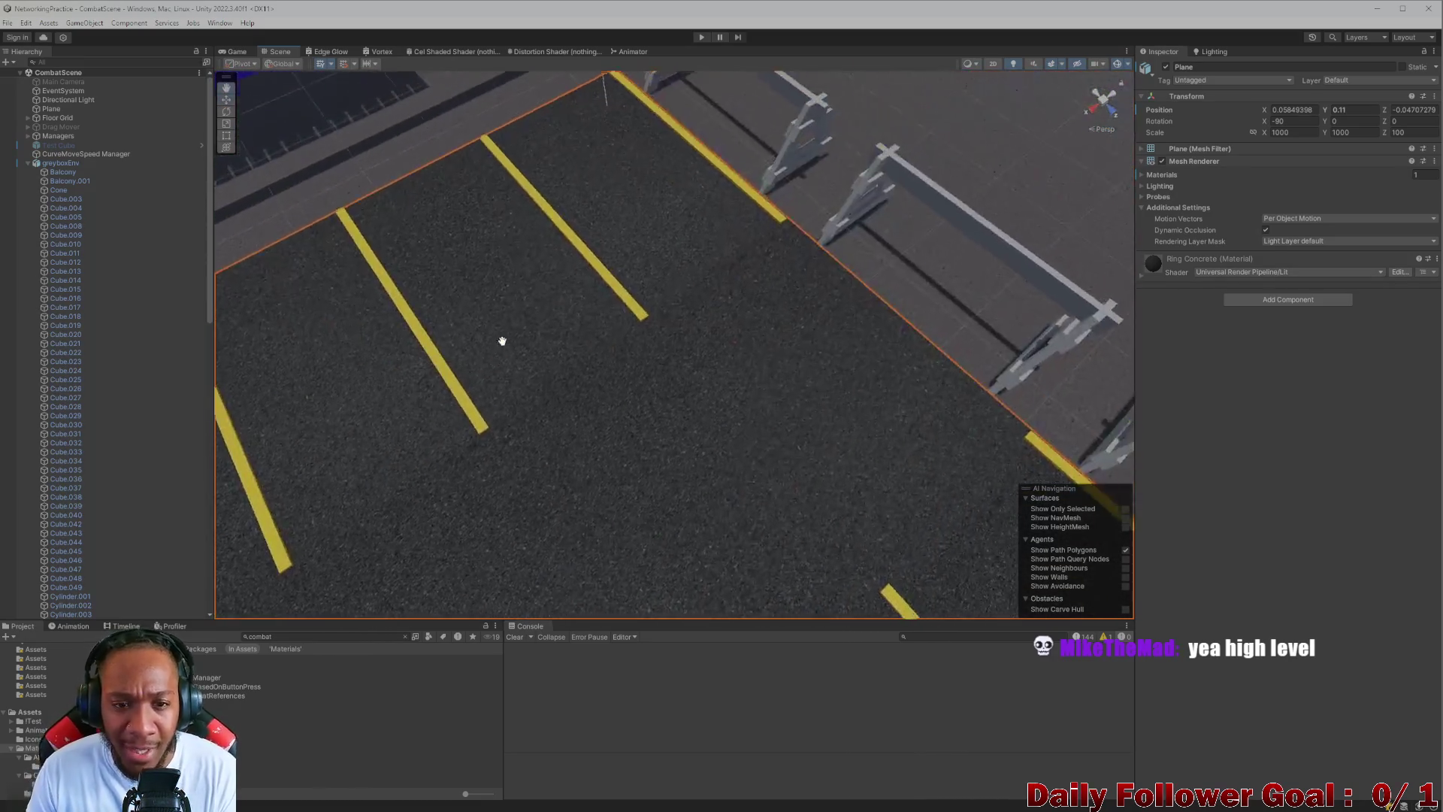
scroll(627, 328, "down", 3)
mouse_move(336, 383)
left_mouse_down()
mouse_move(367, 377)
mouse_move(499, 468)
mouse_move(557, 442)
mouse_move(334, 460)
mouse_move(685, 457)
left_mouse_up()
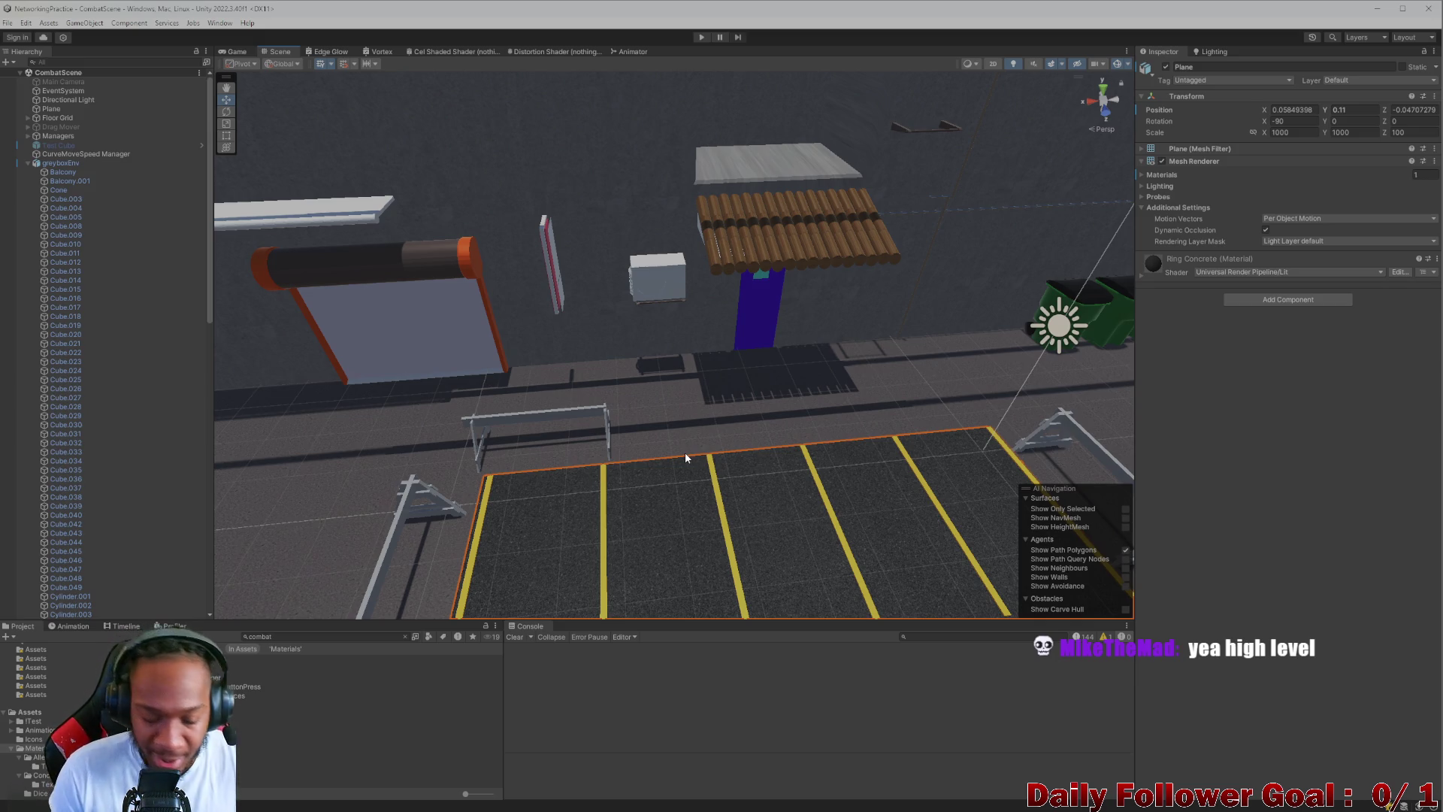
left_click_drag(685, 457, 734, 450)
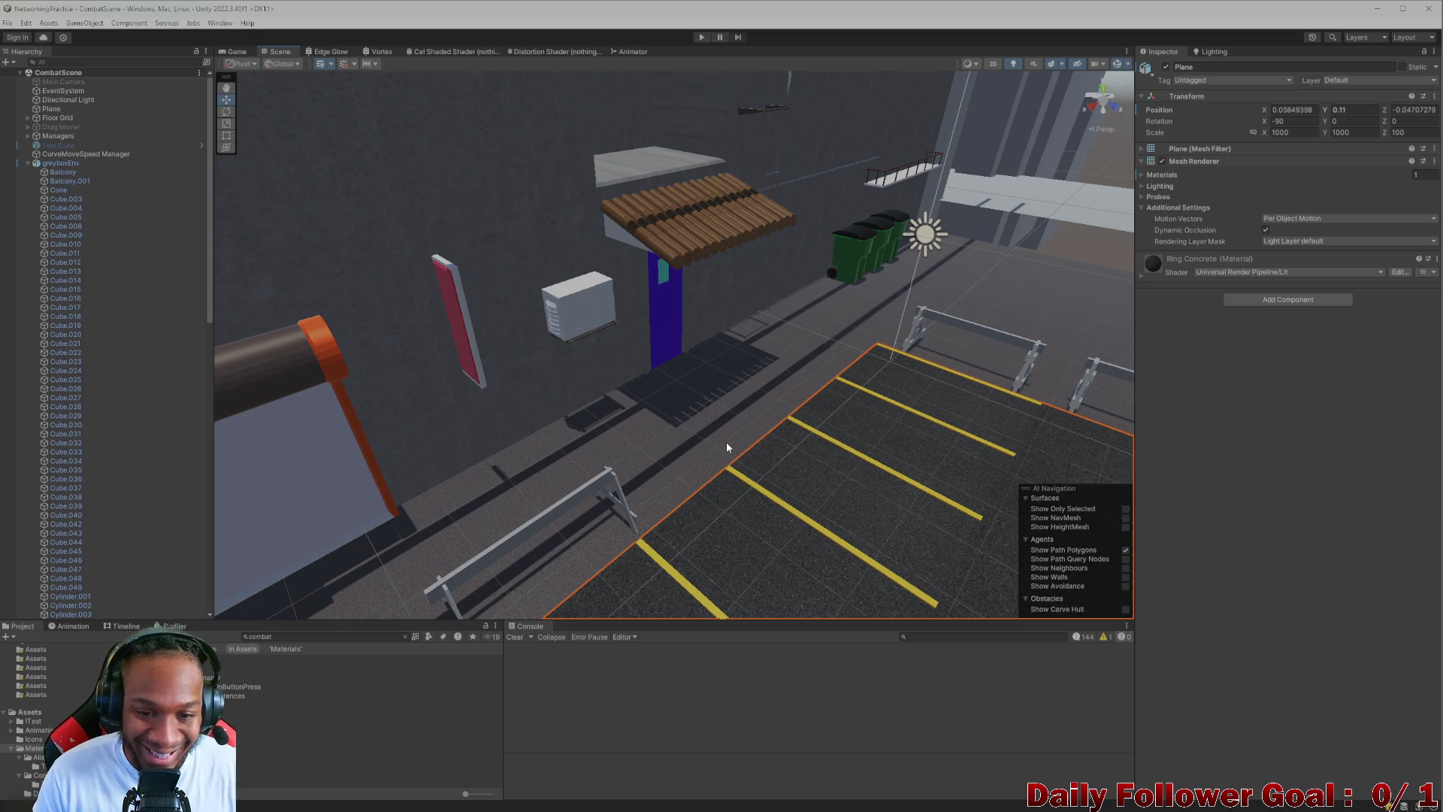
mouse_move(693, 410)
left_mouse_down()
mouse_move(866, 412)
mouse_move(779, 481)
mouse_move(711, 467)
mouse_move(714, 481)
mouse_move(718, 454)
mouse_move(632, 431)
left_mouse_up()
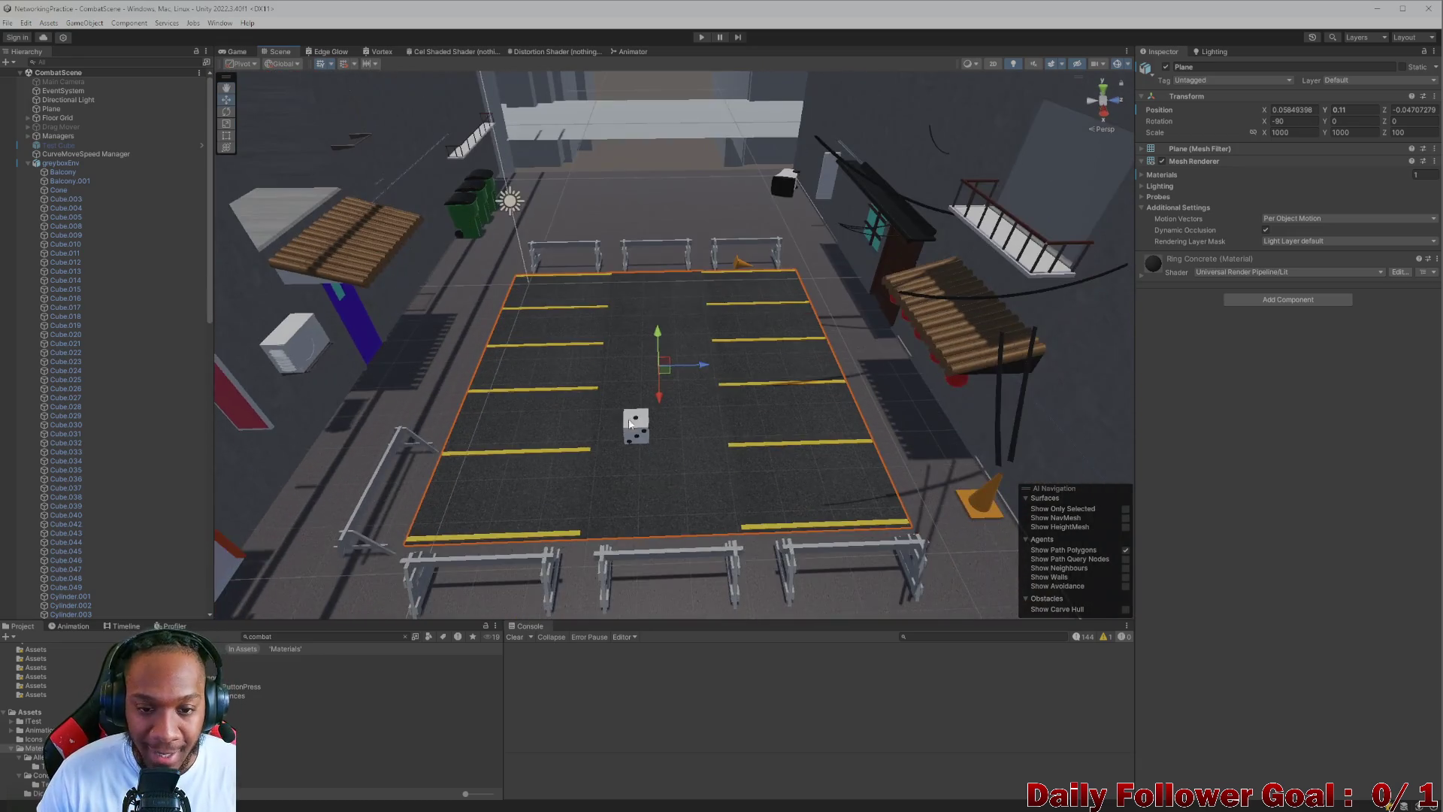
scroll(682, 429, "up", 3)
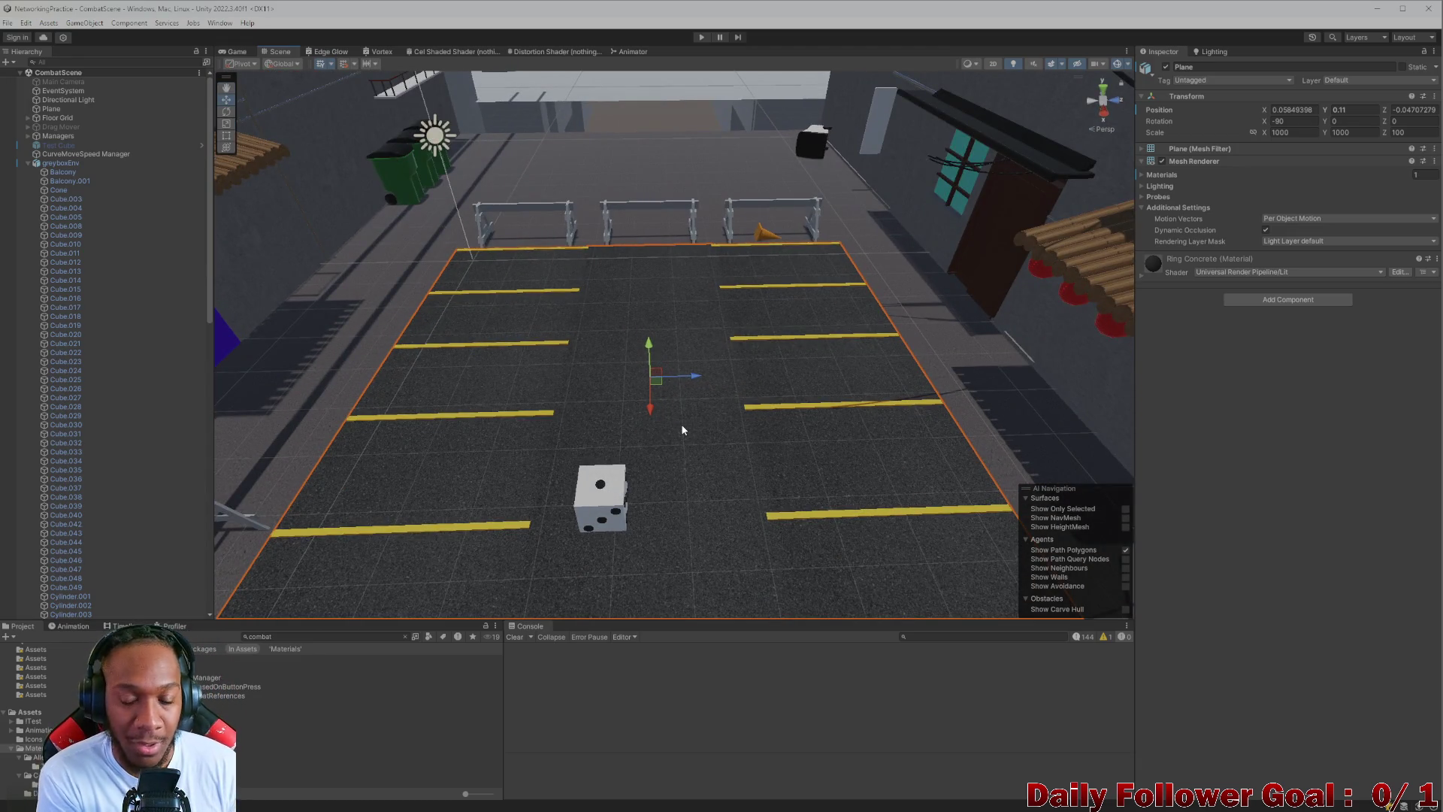
mouse_move(683, 430)
left_mouse_down()
mouse_move(547, 386)
mouse_move(602, 374)
mouse_move(484, 418)
mouse_move(729, 390)
mouse_move(575, 436)
left_mouse_up()
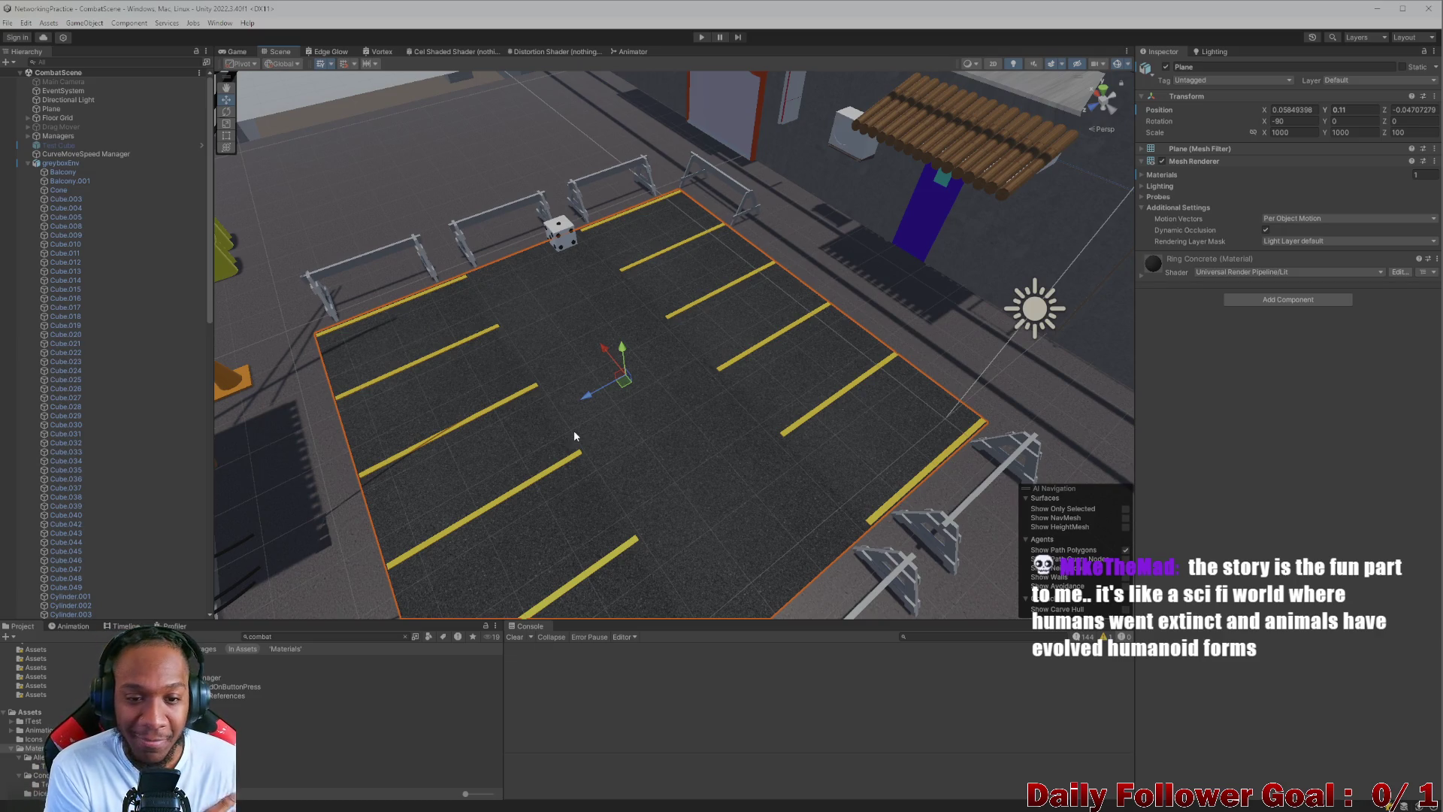
mouse_move(575, 436)
left_mouse_down()
mouse_move(512, 392)
mouse_move(643, 417)
mouse_move(327, 437)
mouse_move(626, 476)
mouse_move(598, 454)
mouse_move(579, 403)
mouse_move(516, 361)
mouse_move(654, 393)
mouse_move(631, 406)
mouse_move(622, 350)
mouse_move(608, 381)
left_mouse_up()
scroll(624, 375, "down", 2)
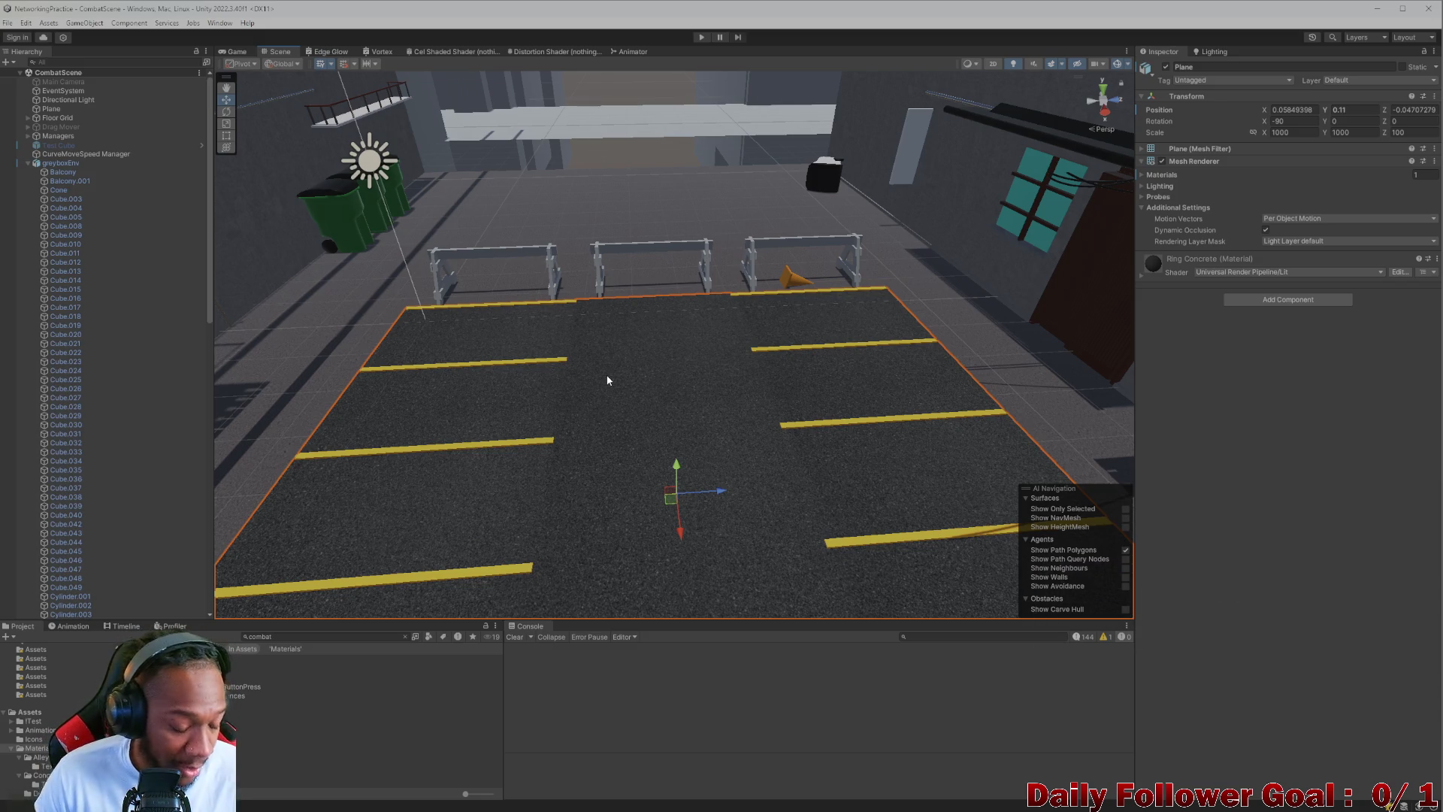
mouse_move(583, 365)
left_mouse_down()
mouse_move(583, 406)
mouse_move(746, 328)
mouse_move(585, 404)
left_mouse_up()
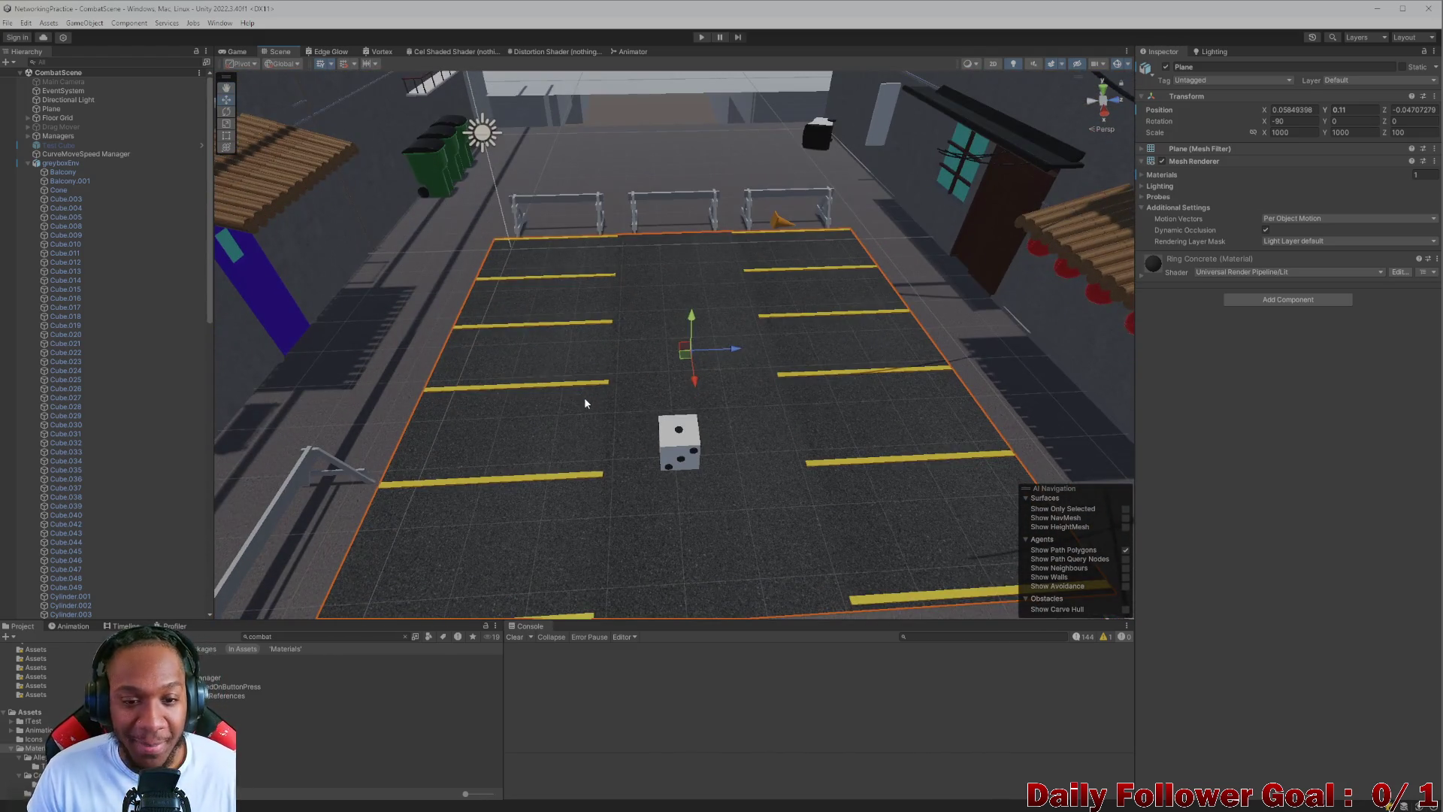
left_click(728, 381)
left_click(797, 378)
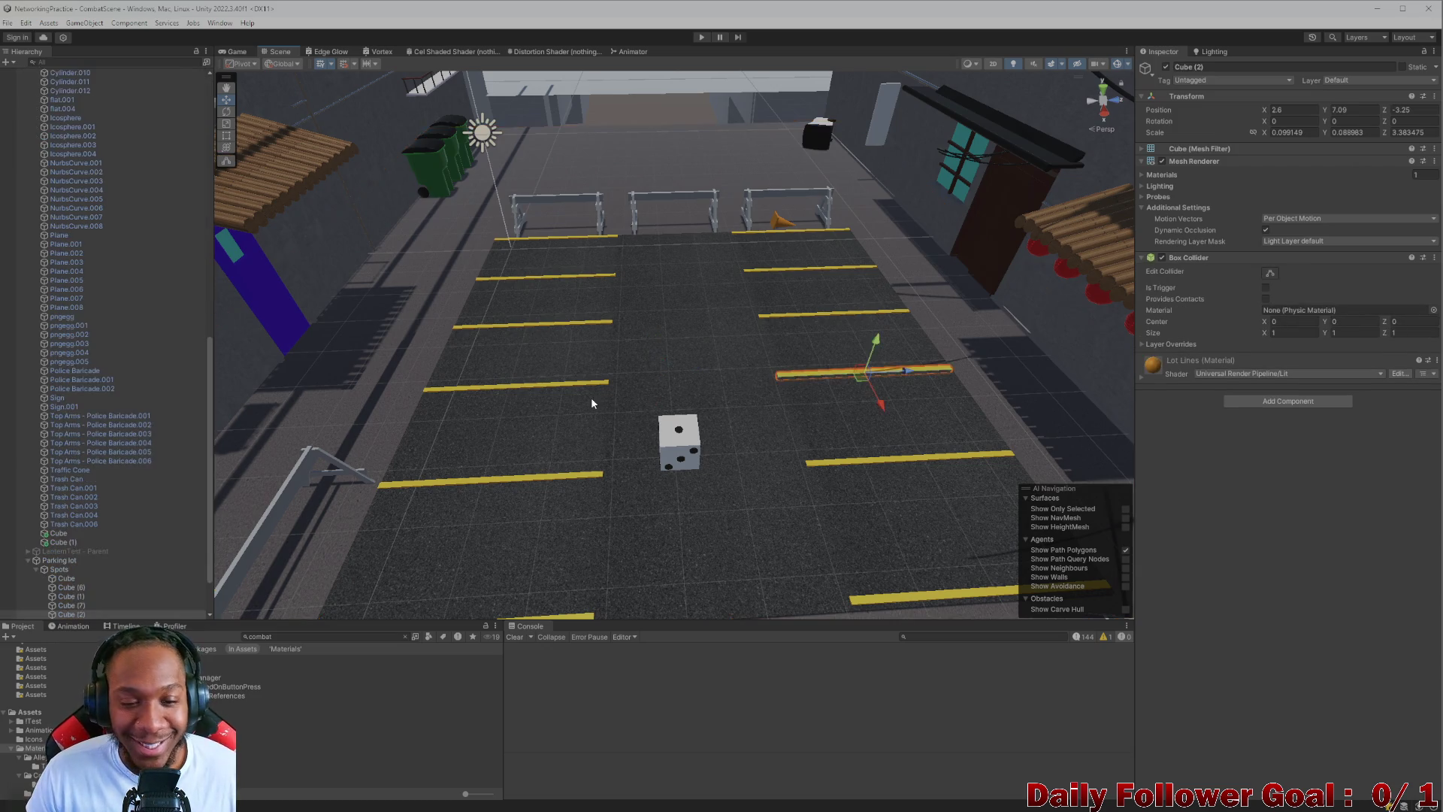
left_click(594, 386)
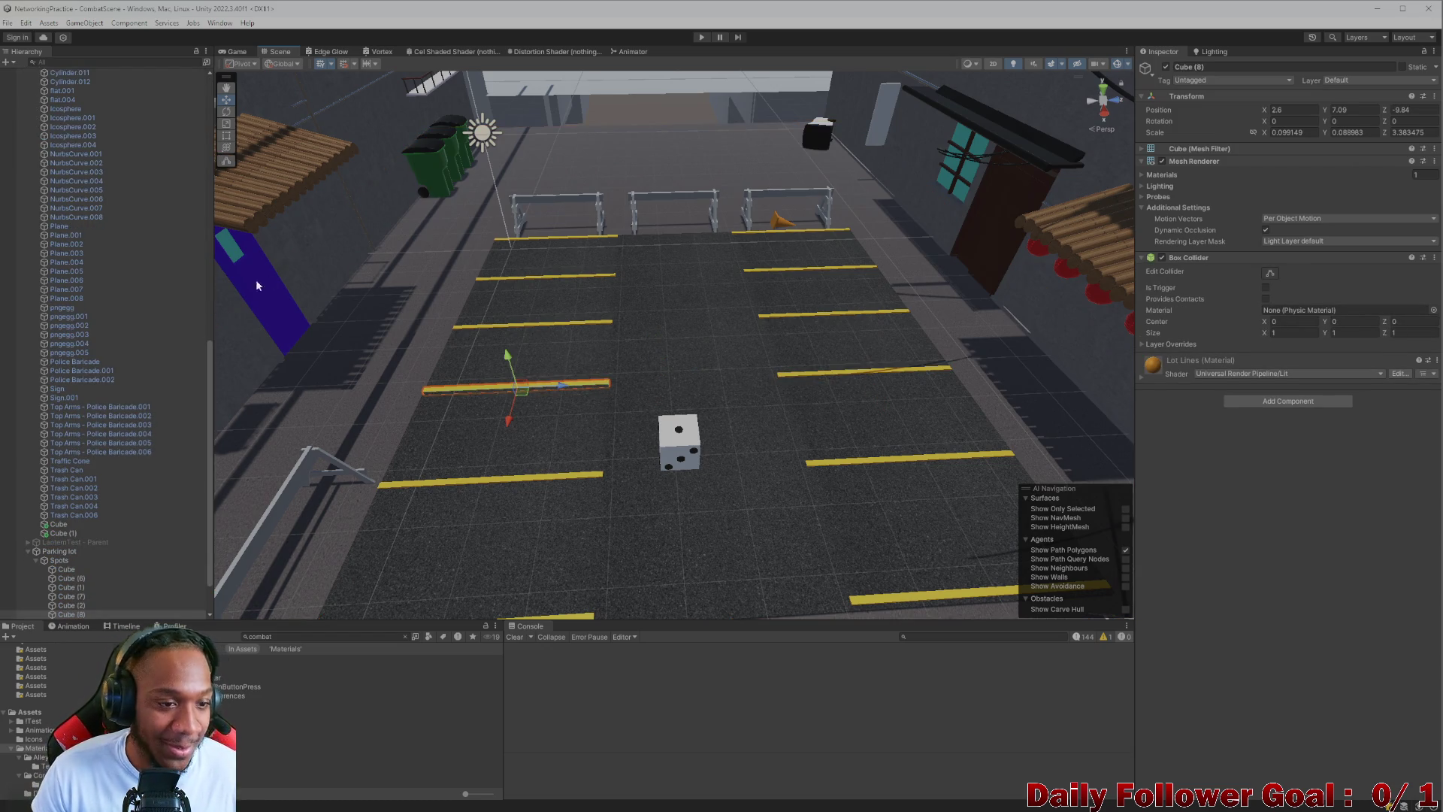
scroll(268, 283, "down", 5)
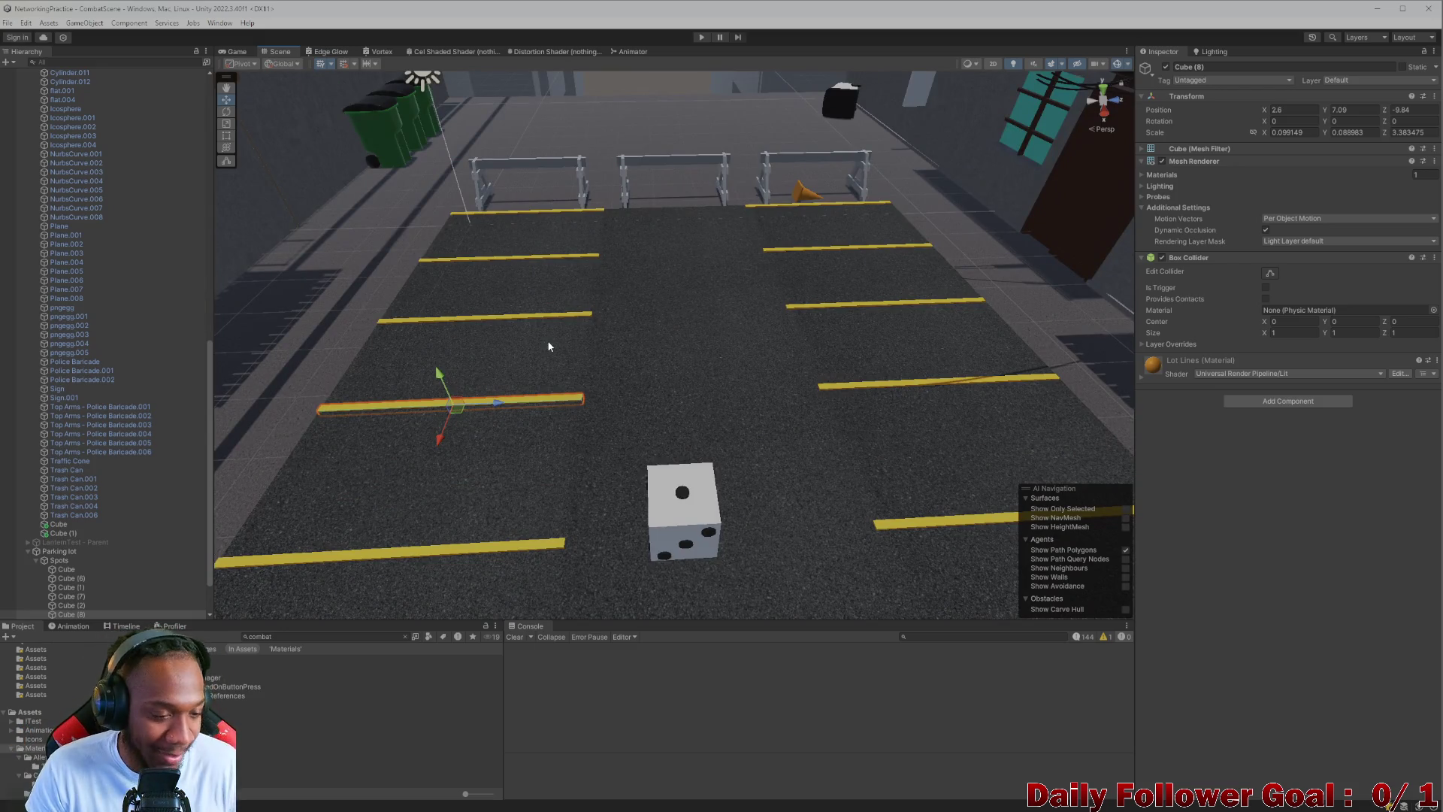
scroll(90, 265, "up", 15)
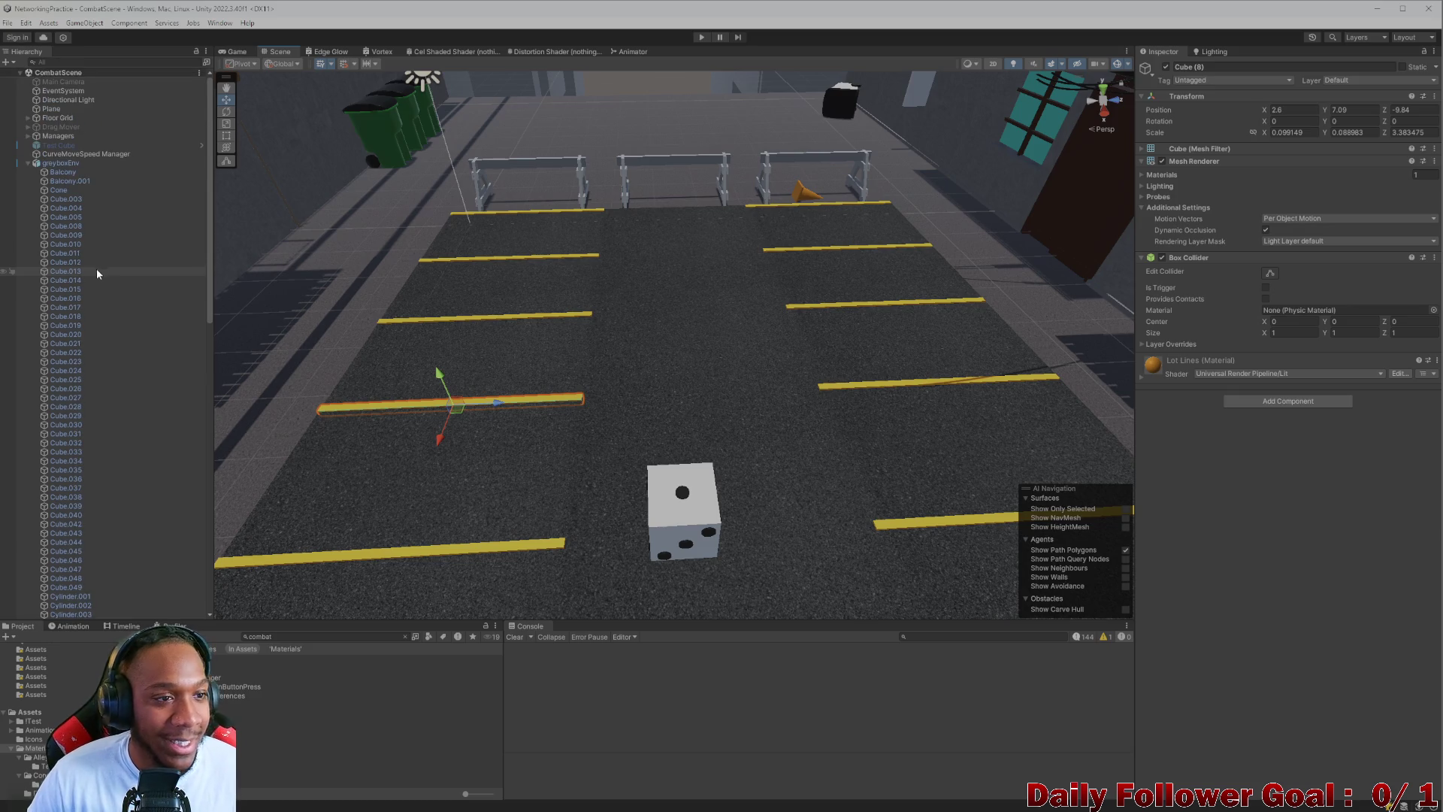
scroll(665, 236, "up", 5)
scroll(664, 236, "down", 8)
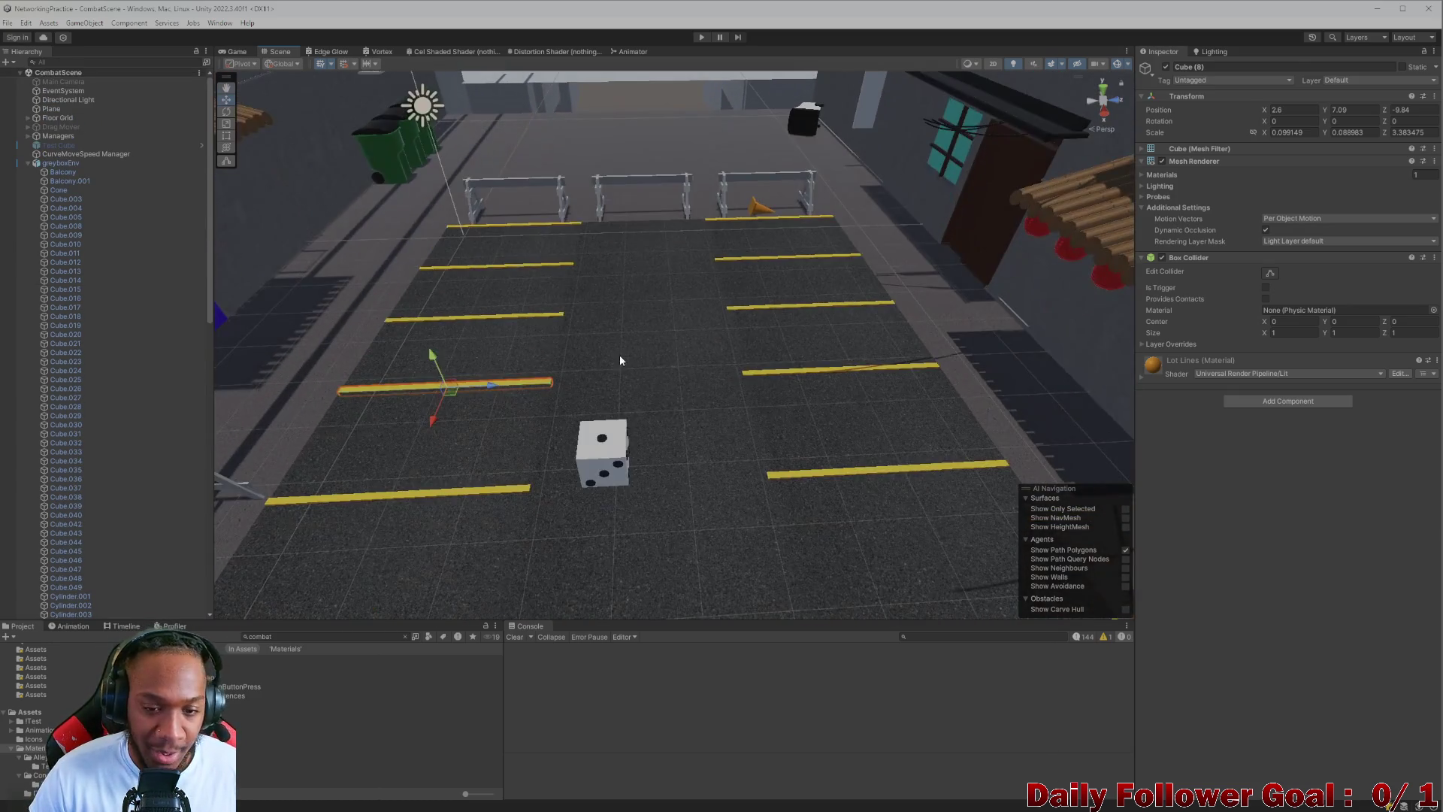